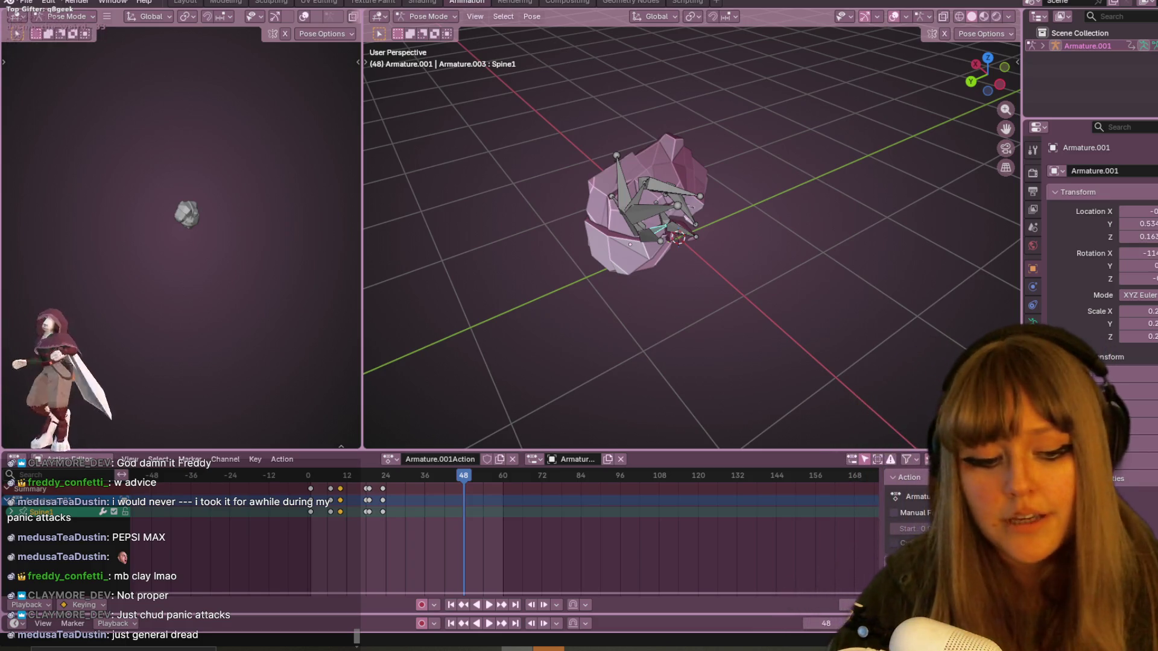
Look at the curled rock creature from its right side in Right Orthographic view.
{"action": "mouse_move", "coordinate": [520, 213]}
{"action": "middle_mouse_down"}
{"action": "mouse_move", "coordinate": [599, 238]}
{"action": "mouse_move", "coordinate": [522, 187]}
{"action": "middle_mouse_up"}
{"action": "scroll", "coordinate": [633, 224], "scroll_direction": "up", "scroll_amount": 5}
{"action": "mouse_move", "coordinate": [741, 256]}
{"action": "middle_mouse_down"}
{"action": "mouse_move", "coordinate": [811, 206]}
{"action": "mouse_move", "coordinate": [811, 225]}
{"action": "mouse_move", "coordinate": [770, 180]}
{"action": "mouse_move", "coordinate": [735, 264]}
{"action": "mouse_move", "coordinate": [821, 221]}
{"action": "mouse_move", "coordinate": [749, 162]}
{"action": "mouse_move", "coordinate": [769, 210]}
{"action": "mouse_move", "coordinate": [611, 156]}
{"action": "mouse_move", "coordinate": [746, 167]}
{"action": "mouse_move", "coordinate": [760, 40]}
{"action": "middle_mouse_up"}
{"action": "scroll", "coordinate": [819, 222], "scroll_direction": "down", "scroll_amount": 3}
{"action": "left_click", "coordinate": [980, 77]}
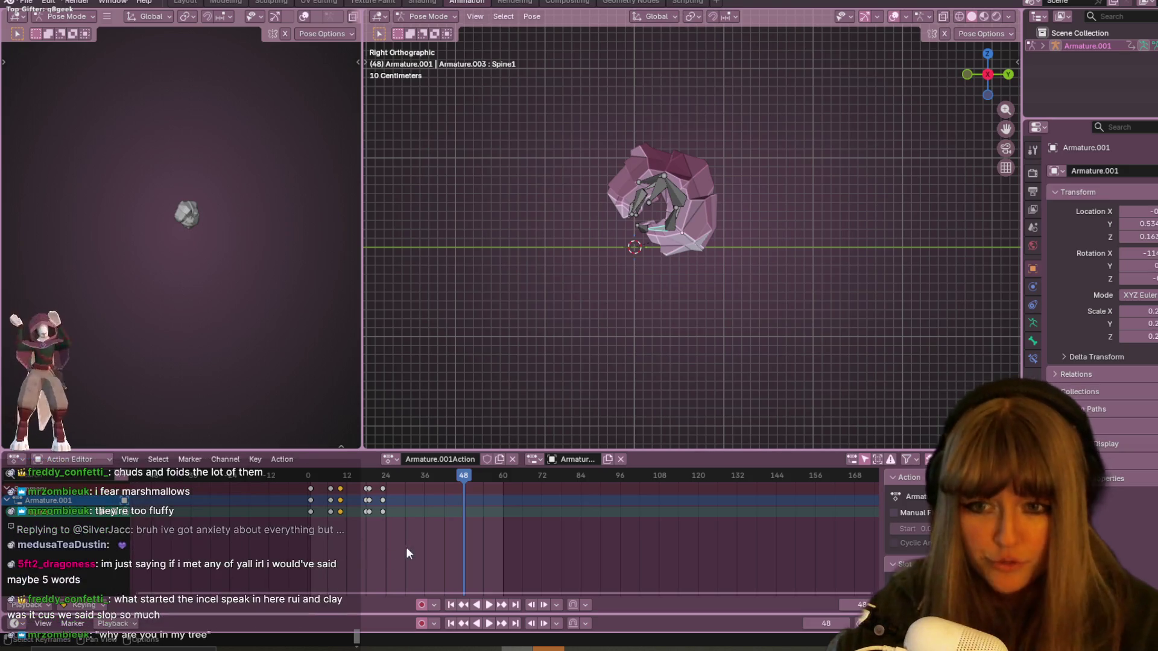
{"action": "left_click", "coordinate": [466, 486]}
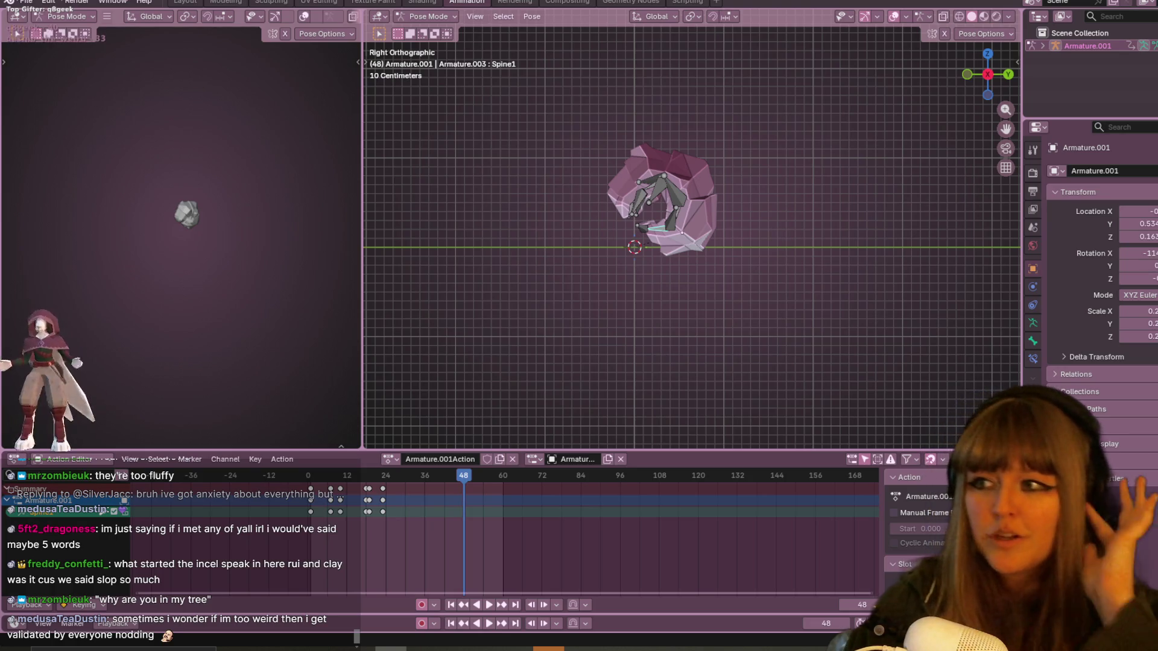
{"action": "key", "text": "XF86AudioLowerVolume"}
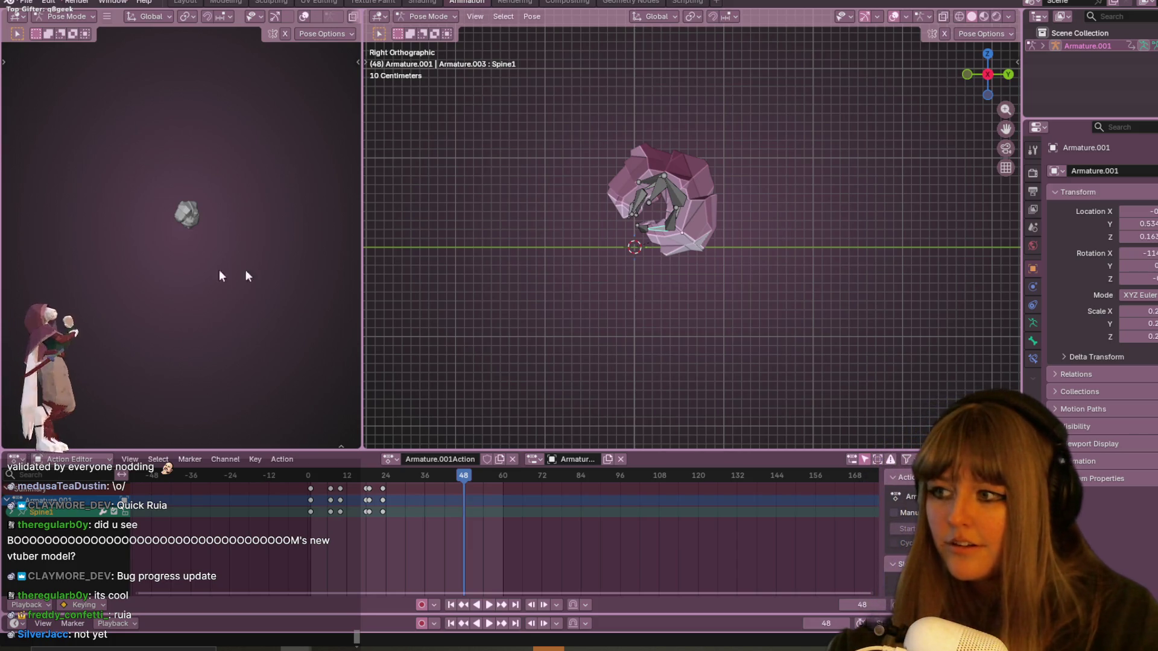
{"action": "key", "text": "alt+Tab"}
{"action": "mouse_move", "coordinate": [244, 308]}
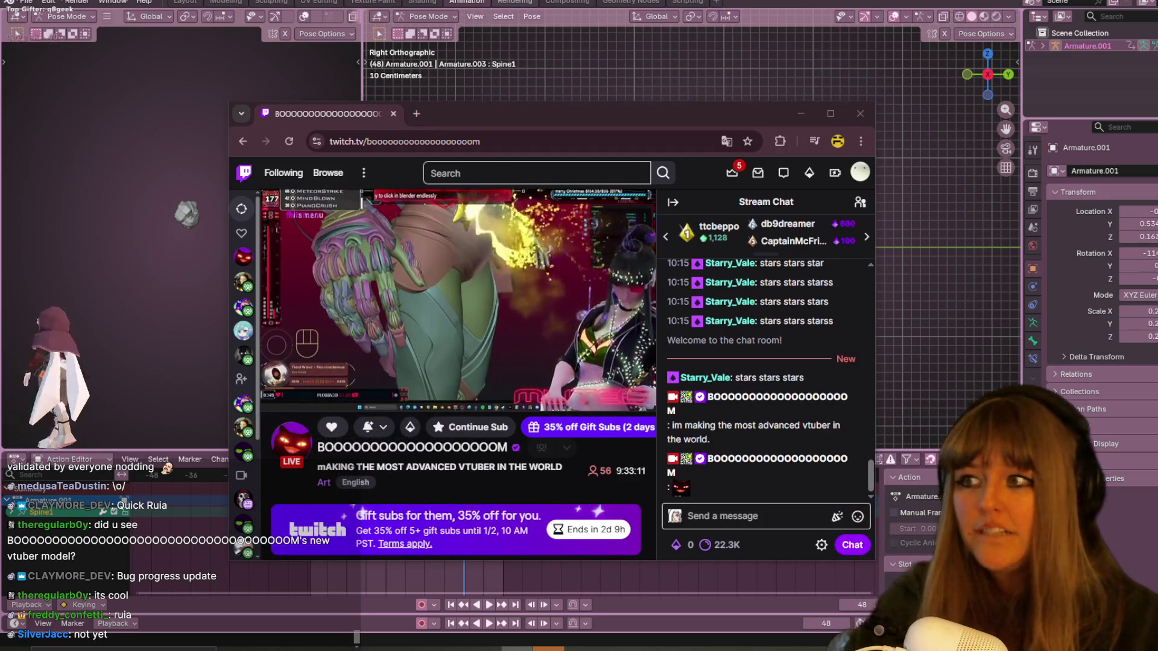
Post the streamer's line 'im making the most advanced vtuber in the world.' in chat, then follow the watch-streak notice.
{"action": "mouse_move", "coordinate": [549, 339]}
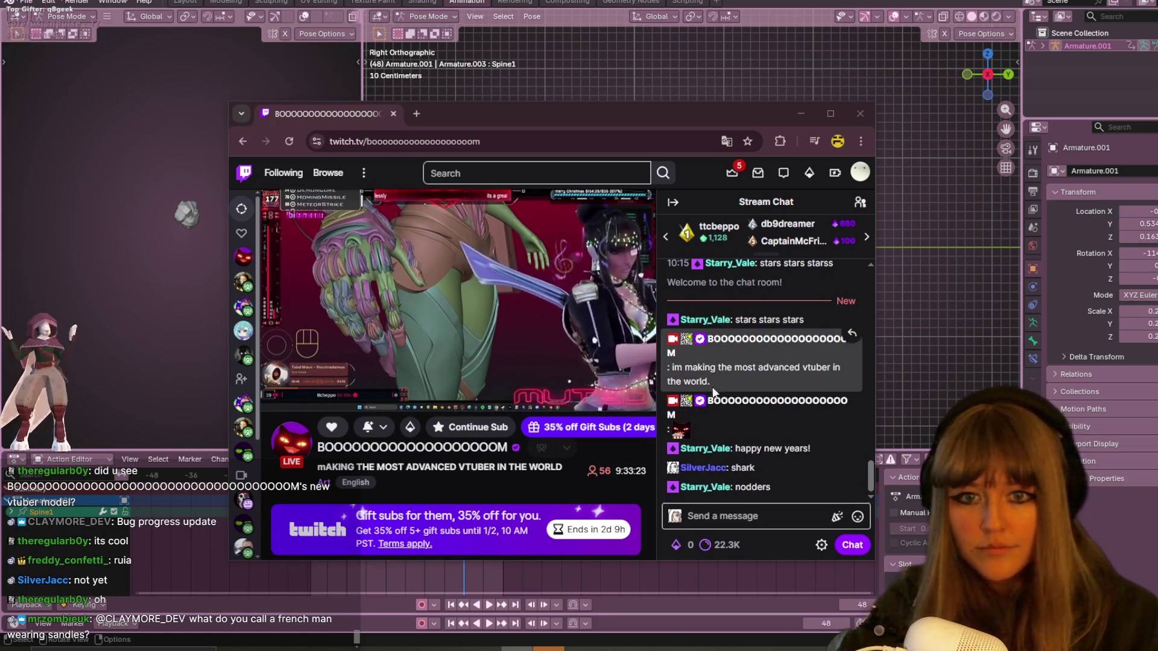
{"action": "left_click_drag", "start_coordinate": [712, 384], "coordinate": [673, 374]}
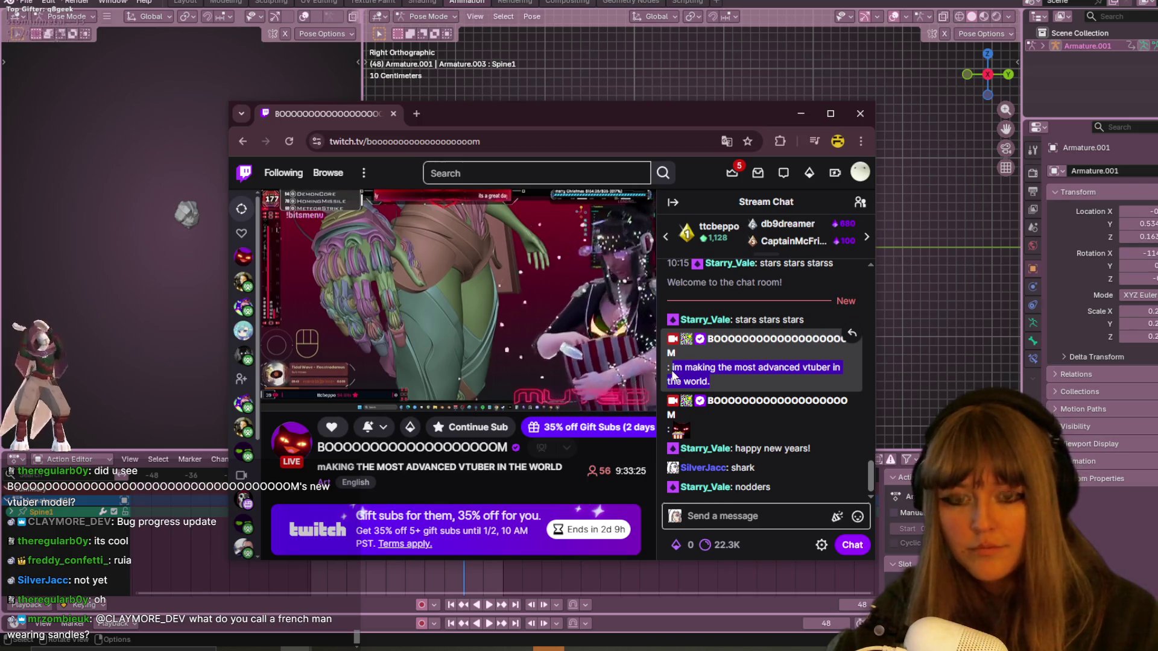
{"action": "key", "text": "ctrl+c"}
{"action": "left_click", "coordinate": [754, 517]}
{"action": "key", "text": "ctrl+v"}
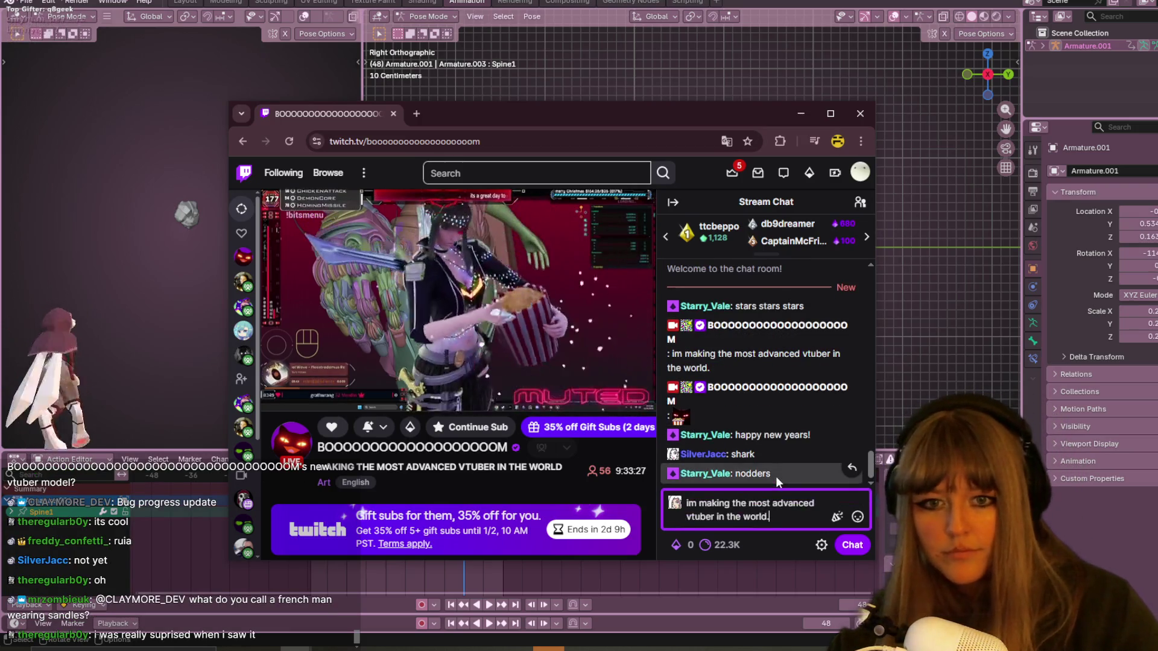
{"action": "key", "text": "Return"}
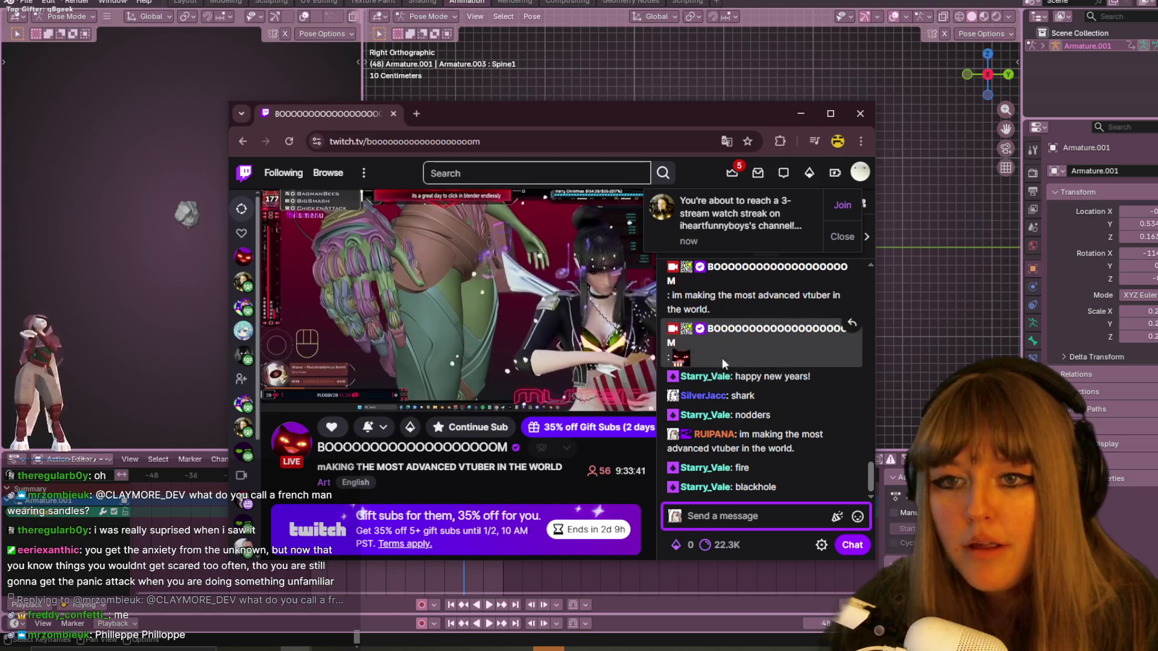
{"action": "left_click", "coordinate": [842, 205]}
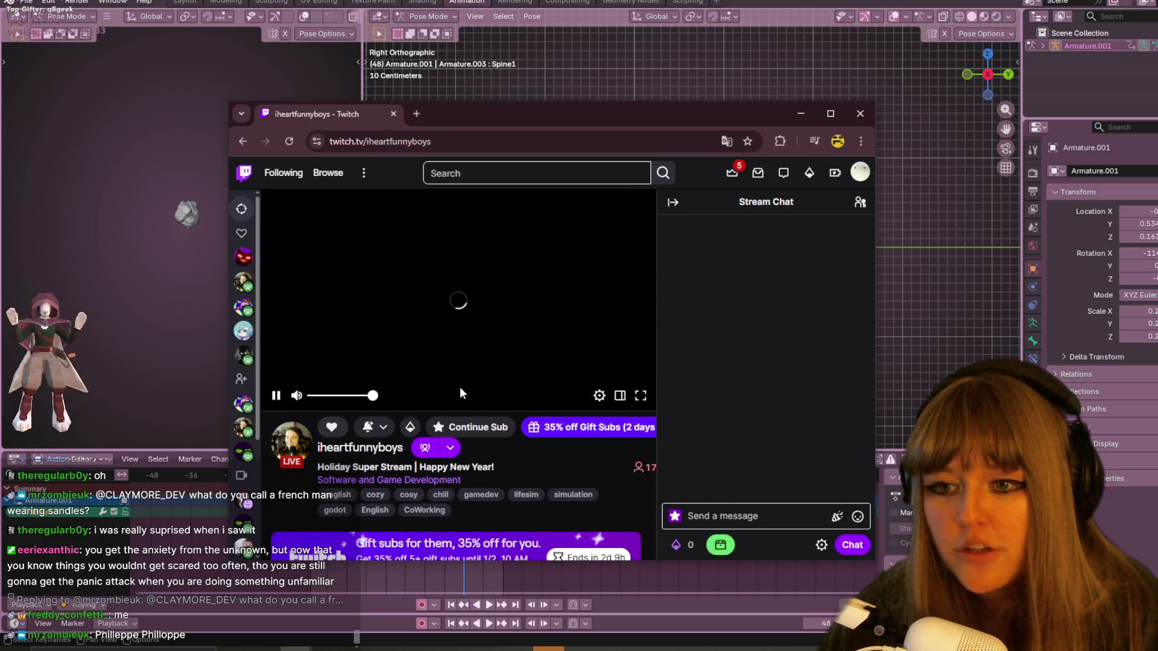
Send 'first' in the stream chat and raise the system volume.
{"action": "left_click", "coordinate": [749, 516]}
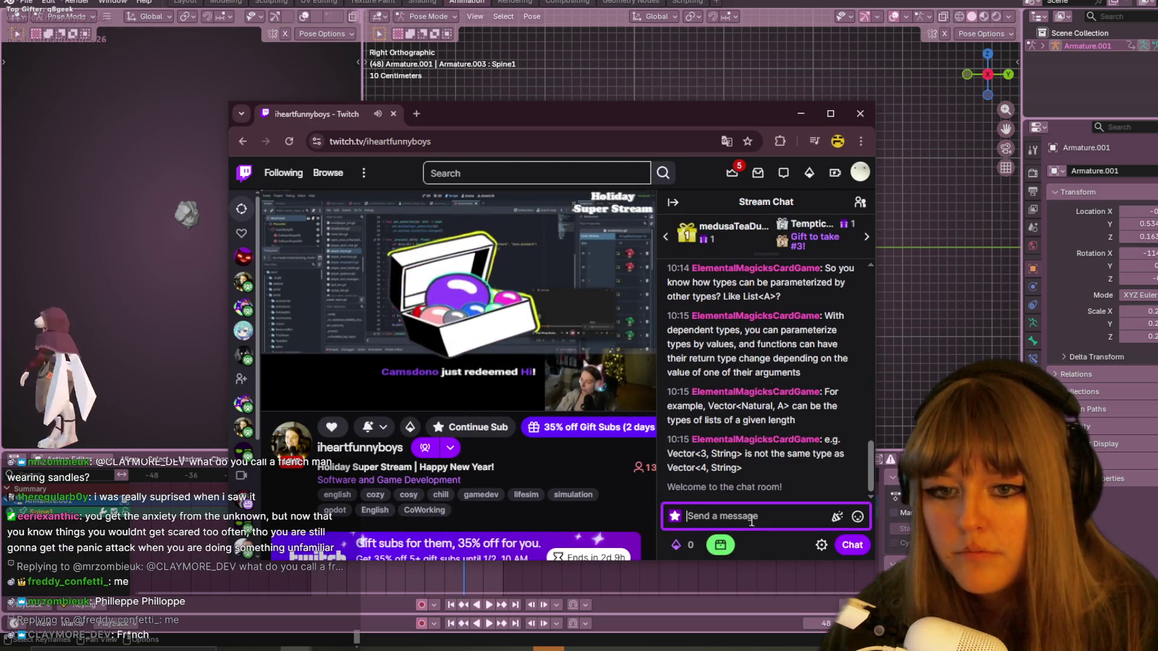
{"action": "type", "text": "first"}
{"action": "key", "text": "Return"}
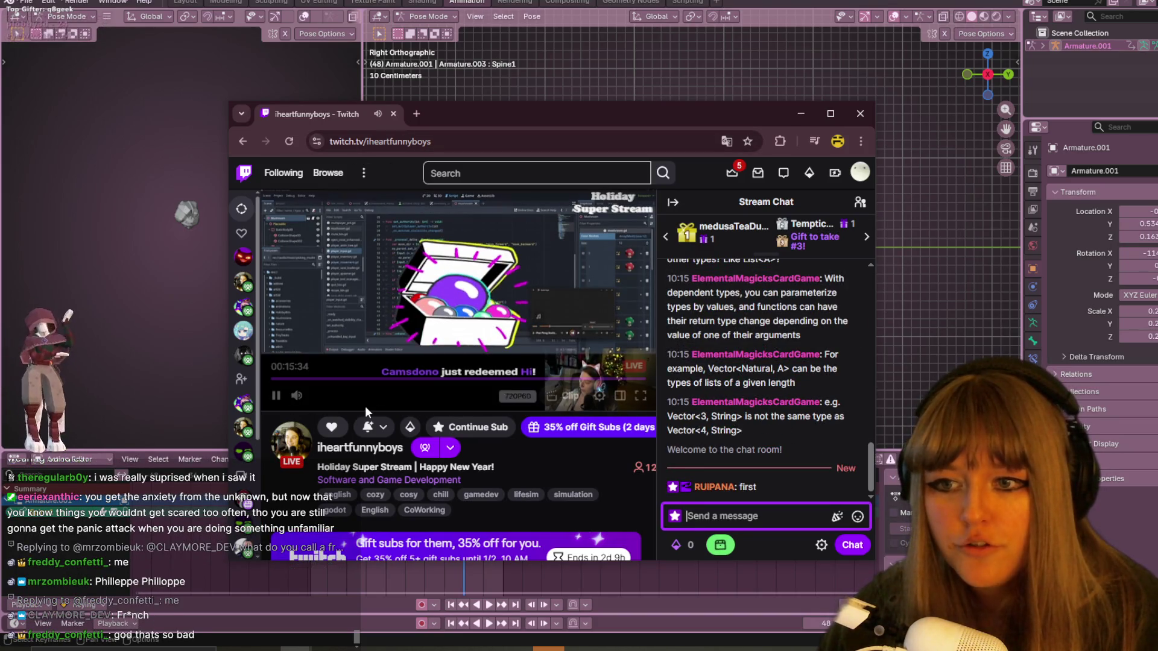
{"action": "mouse_move", "coordinate": [243, 402]}
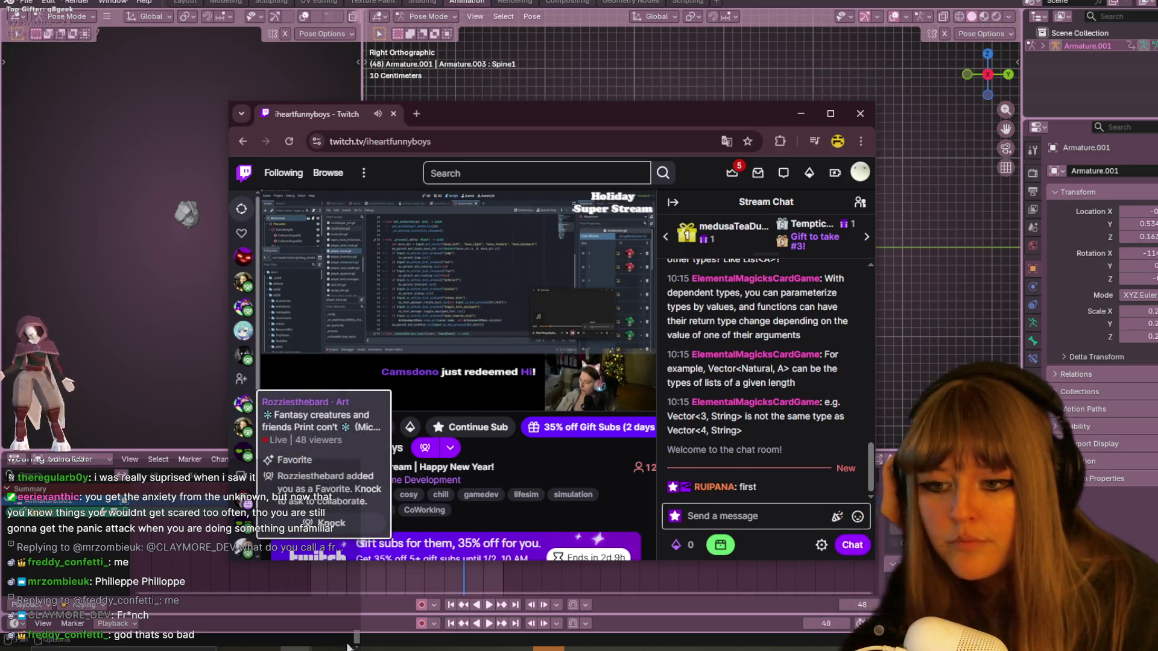
{"action": "key", "text": "XF86AudioRaiseVolume"}
{"action": "left_click", "coordinate": [295, 647]}
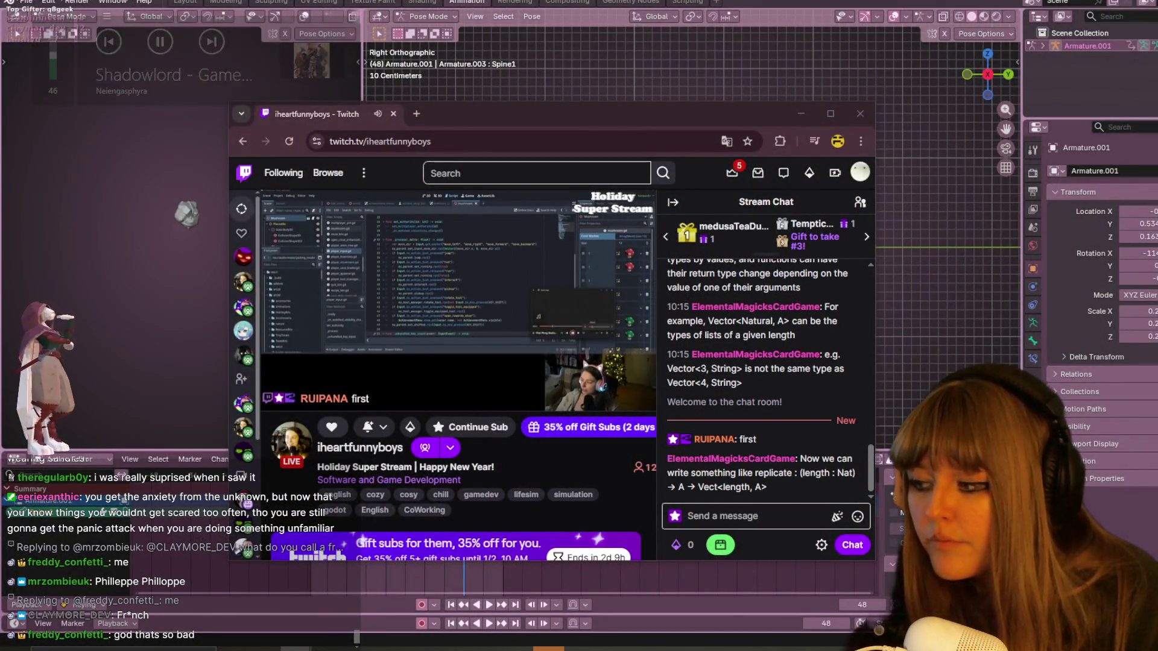
{"action": "key", "text": "XF86AudioRaiseVolume"}
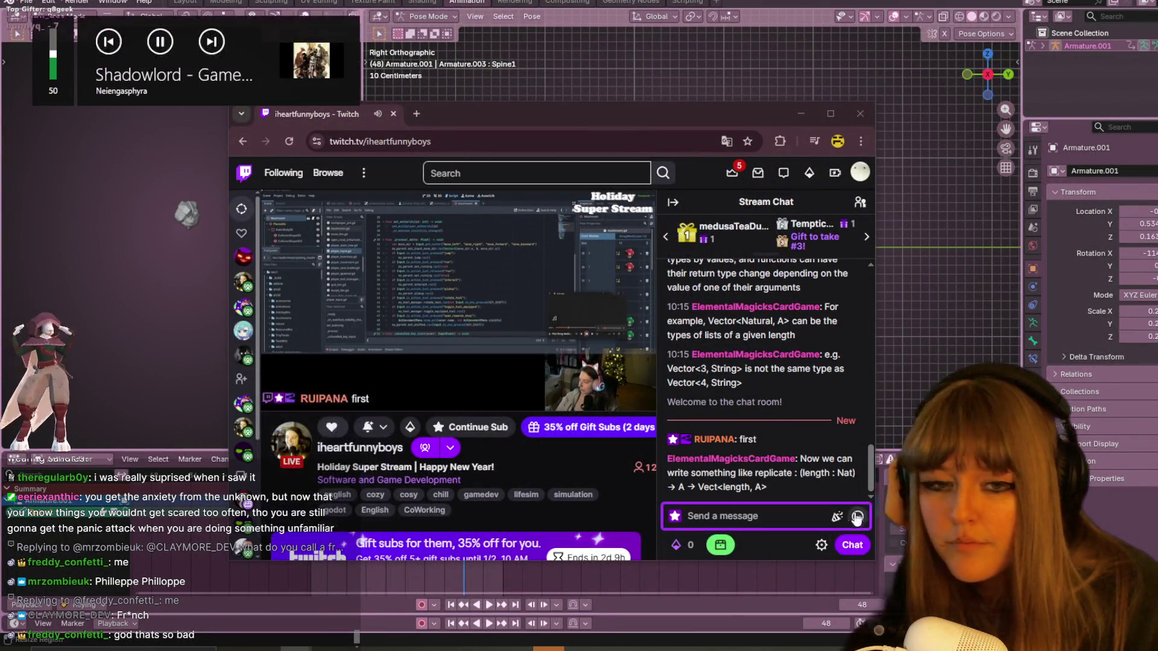
Send an emote in the chat and close the Twitch browser window.
{"action": "left_click", "coordinate": [856, 516]}
{"action": "left_click", "coordinate": [797, 370]}
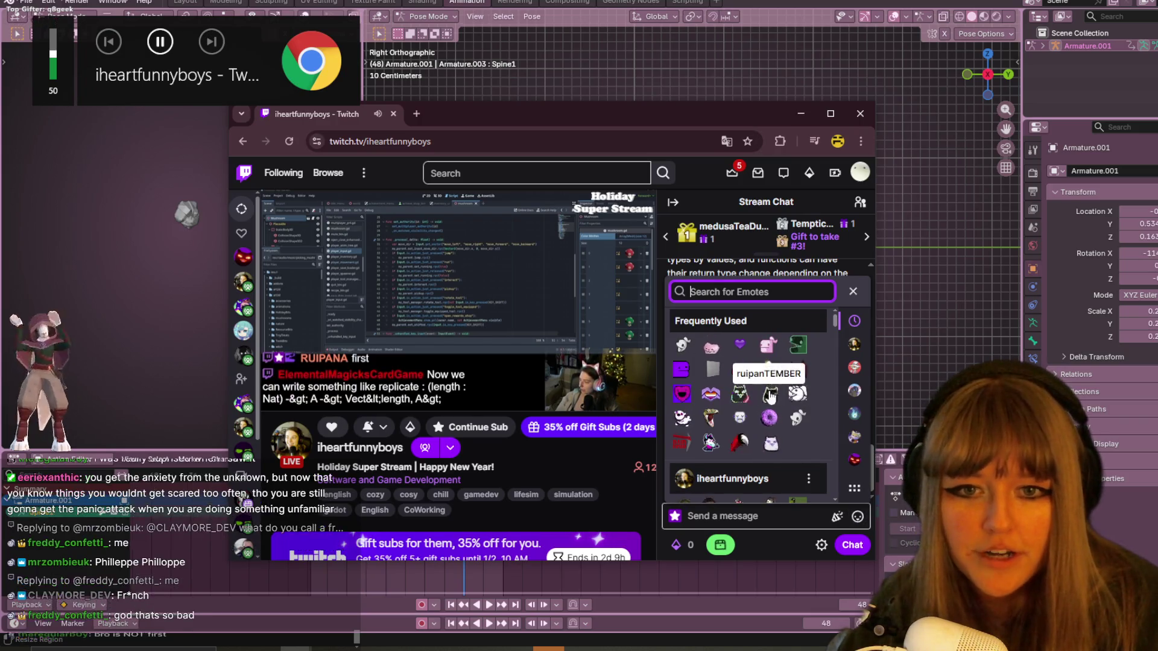
{"action": "left_click", "coordinate": [853, 546]}
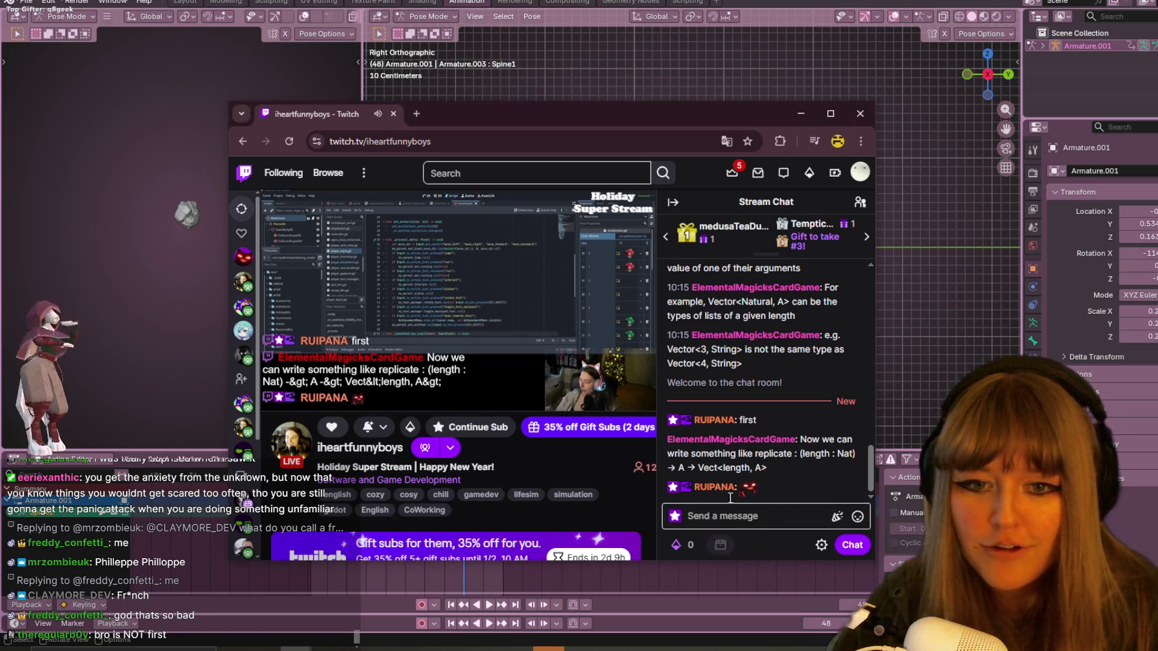
{"action": "left_click", "coordinate": [863, 107]}
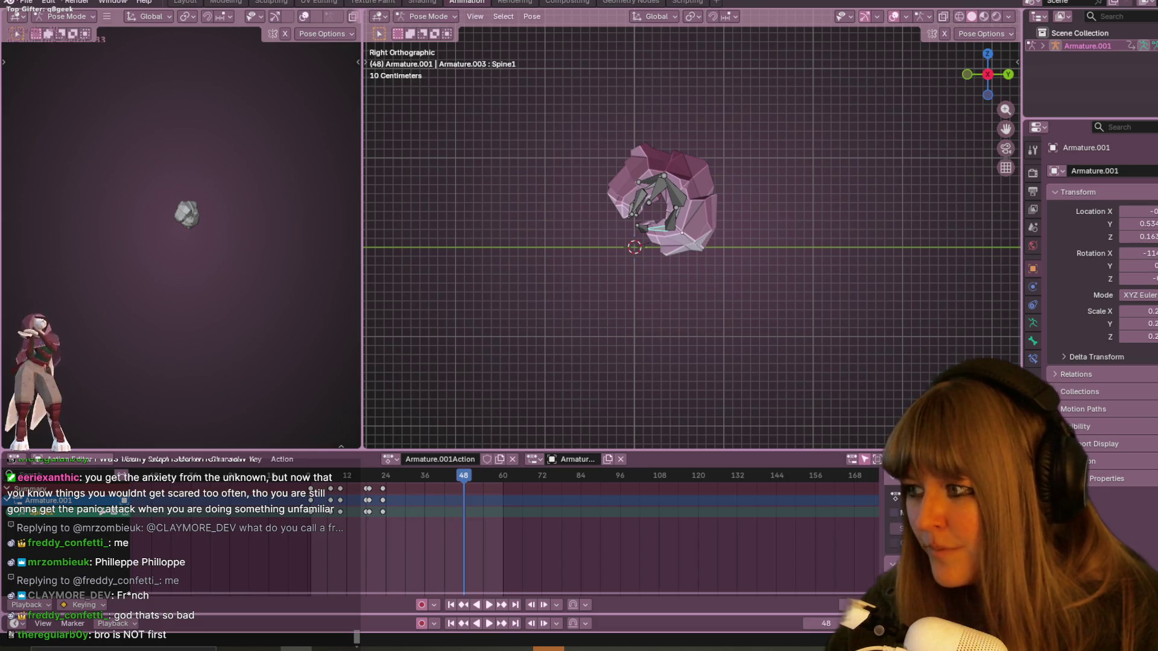
Play the curl-up animation from the start and stop it at frame 36.
{"action": "scroll", "coordinate": [857, 228], "scroll_direction": "up", "scroll_amount": 3}
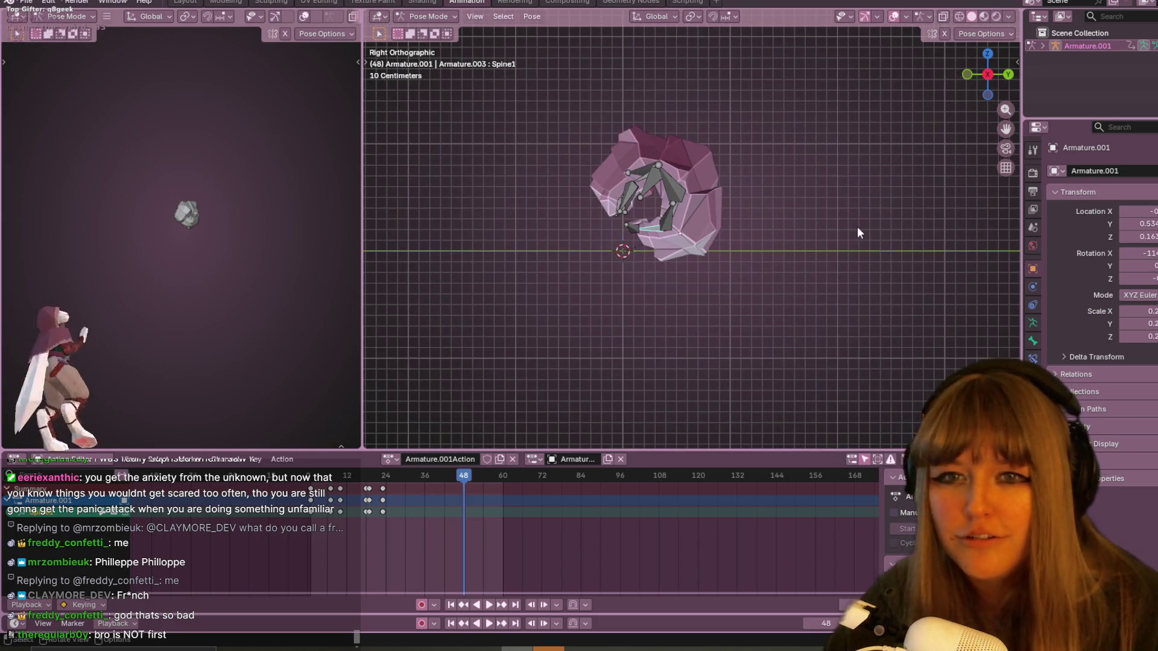
{"action": "key", "text": "space"}
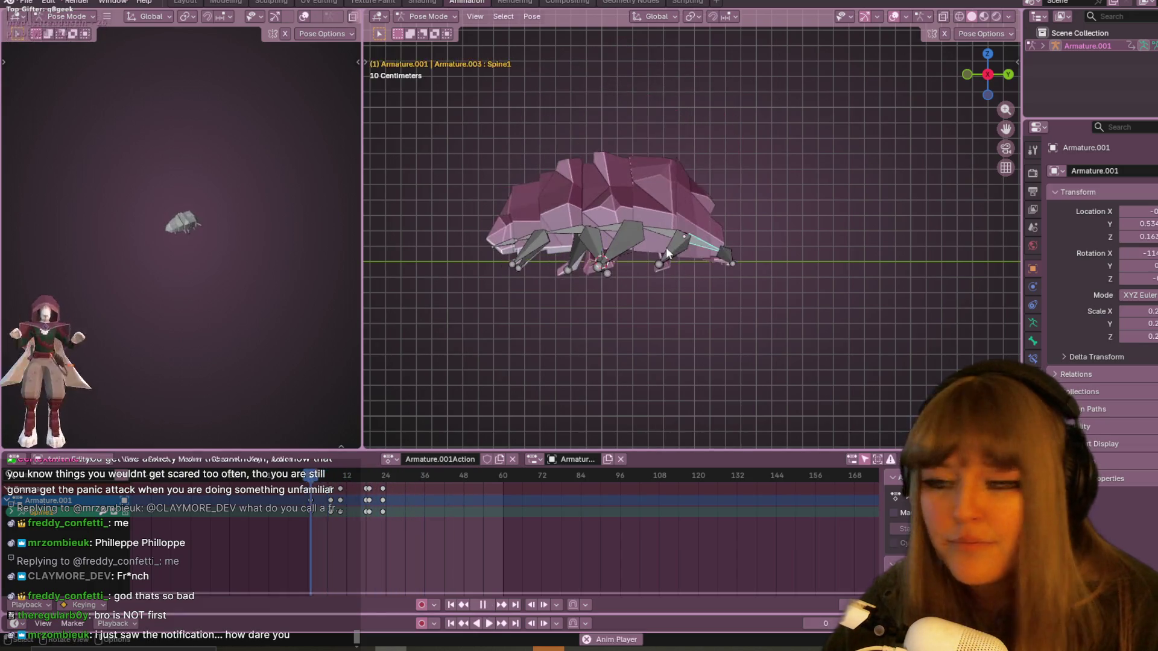
{"action": "scroll", "coordinate": [664, 247], "scroll_direction": "down", "scroll_amount": 3}
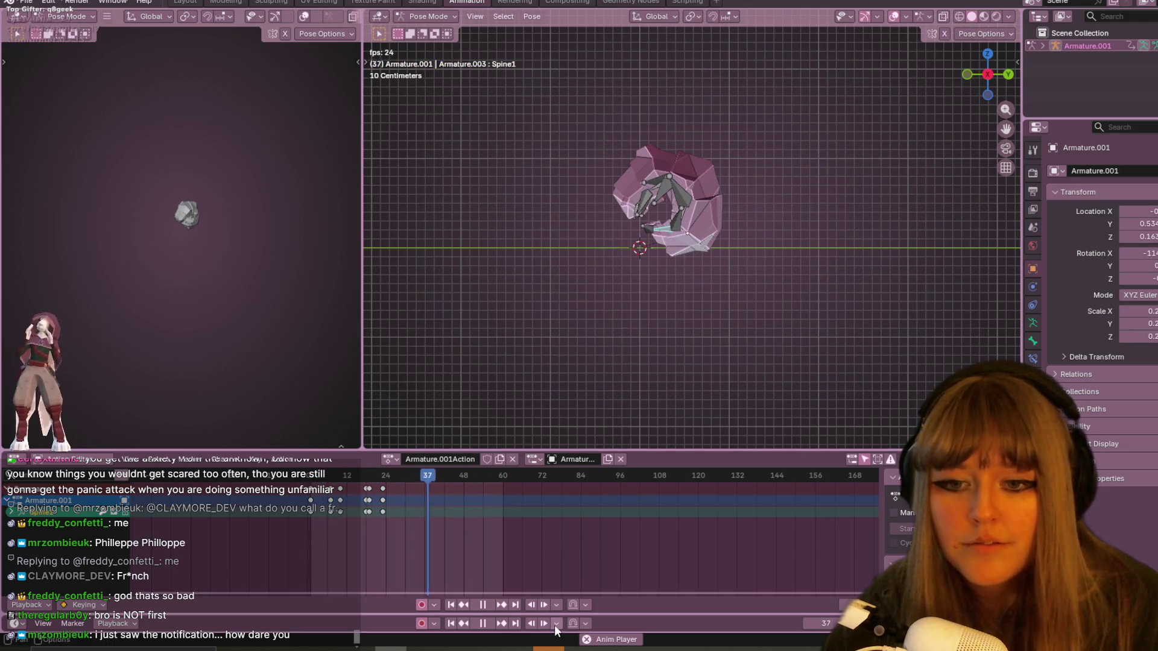
{"action": "key", "text": "Escape"}
{"action": "key", "text": "space"}
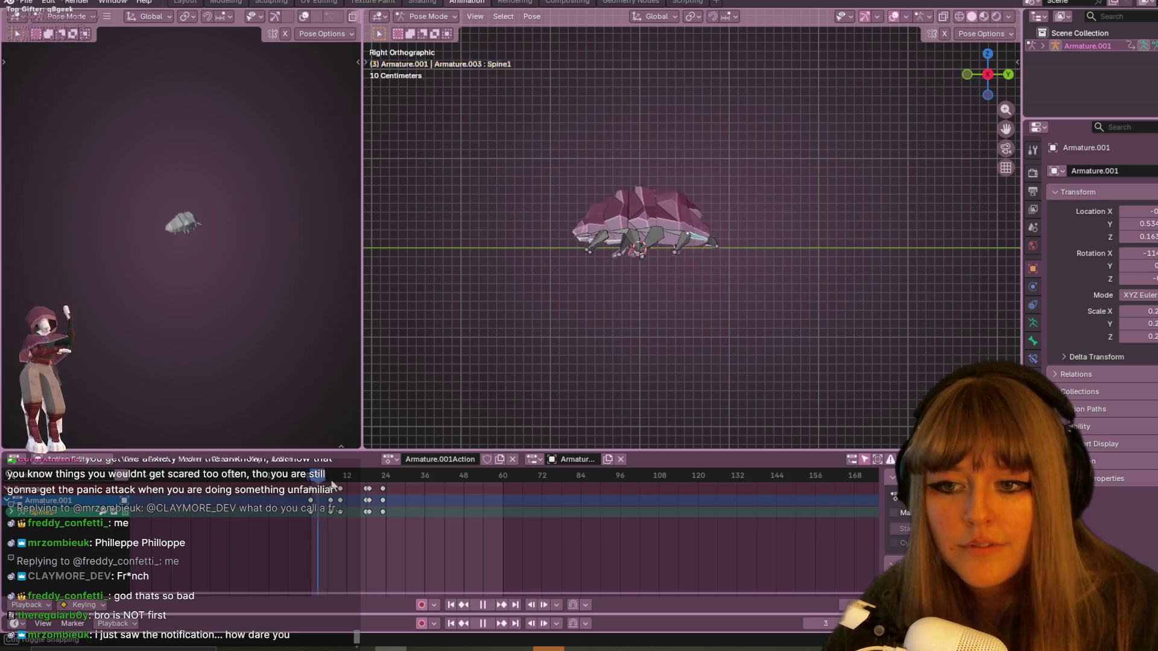
{"action": "left_click_drag", "start_coordinate": [402, 481], "coordinate": [421, 478]}
{"action": "key", "text": "space"}
Select the Spine2 bone in the right-side orthographic view.
{"action": "scroll", "coordinate": [780, 180], "scroll_direction": "up", "scroll_amount": 3}
{"action": "mouse_move", "coordinate": [781, 181]}
{"action": "middle_mouse_down"}
{"action": "mouse_move", "coordinate": [681, 202]}
{"action": "mouse_move", "coordinate": [721, 183]}
{"action": "mouse_move", "coordinate": [698, 201]}
{"action": "middle_mouse_up"}
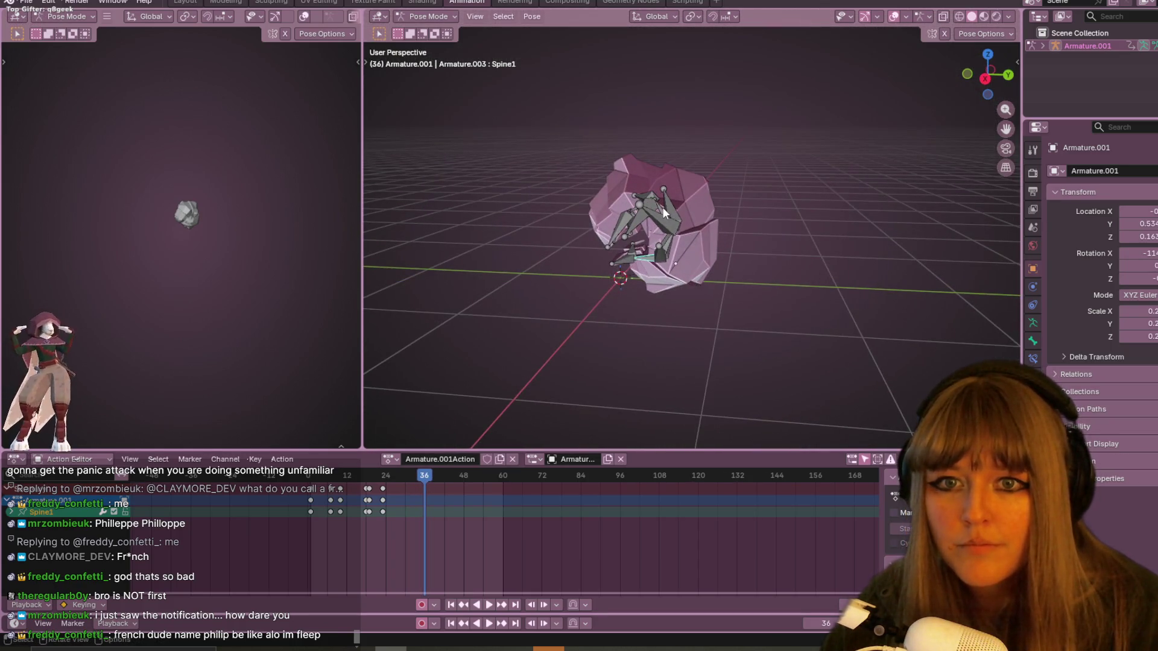
{"action": "mouse_move", "coordinate": [938, 114]}
{"action": "middle_mouse_down"}
{"action": "mouse_move", "coordinate": [891, 178]}
{"action": "mouse_move", "coordinate": [993, 88]}
{"action": "middle_mouse_up"}
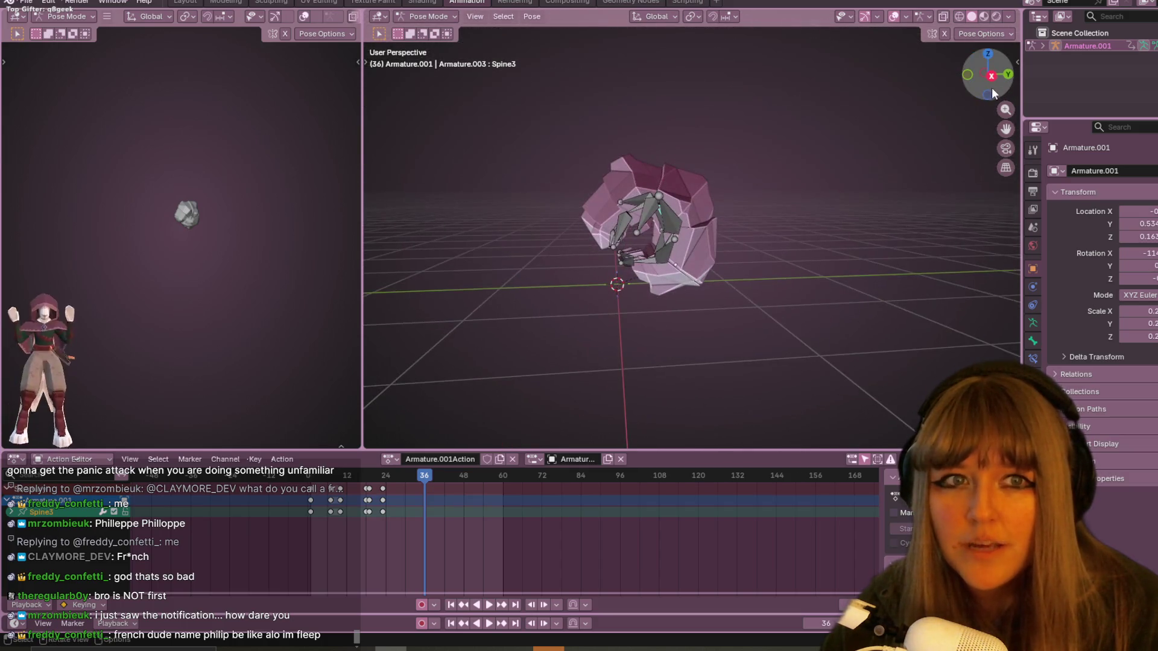
{"action": "left_click", "coordinate": [985, 82]}
{"action": "mouse_move", "coordinate": [791, 251]}
{"action": "middle_mouse_down"}
{"action": "mouse_move", "coordinate": [669, 293]}
{"action": "mouse_move", "coordinate": [660, 265]}
{"action": "mouse_move", "coordinate": [690, 254]}
{"action": "middle_mouse_up"}
{"action": "scroll", "coordinate": [690, 255], "scroll_direction": "down", "scroll_amount": 2}
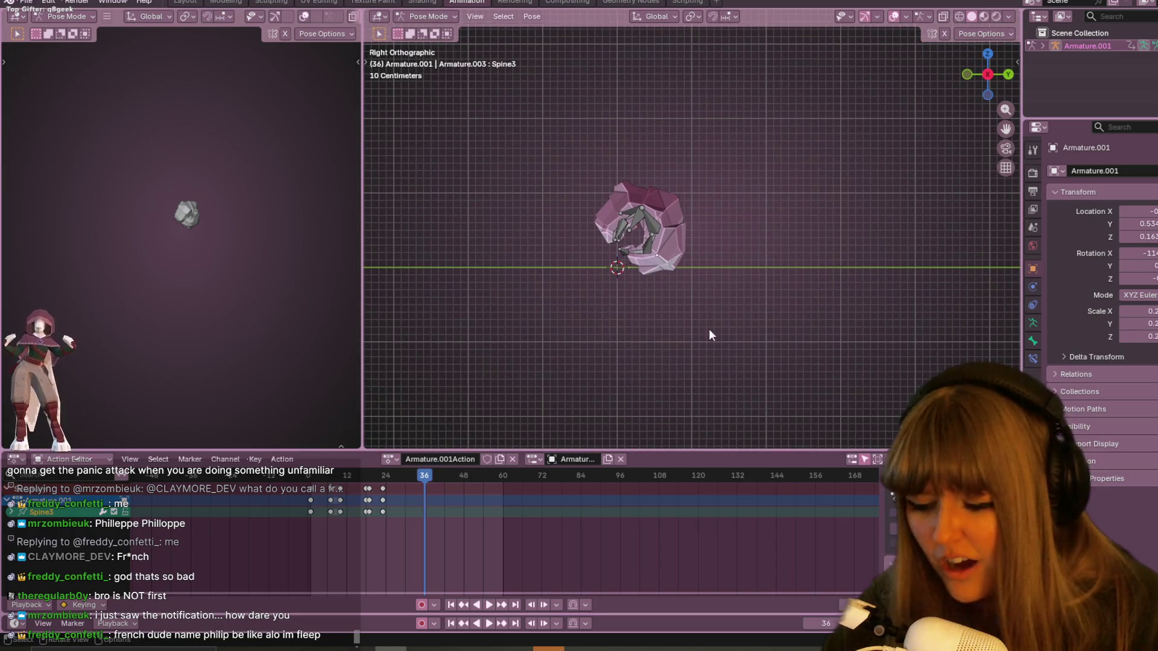
{"action": "key", "text": "r"}
{"action": "right_click", "coordinate": [617, 296]}
{"action": "mouse_move", "coordinate": [665, 252]}
{"action": "middle_mouse_down"}
{"action": "mouse_move", "coordinate": [704, 221]}
{"action": "mouse_move", "coordinate": [642, 241]}
{"action": "middle_mouse_up"}
{"action": "left_click", "coordinate": [640, 241]}
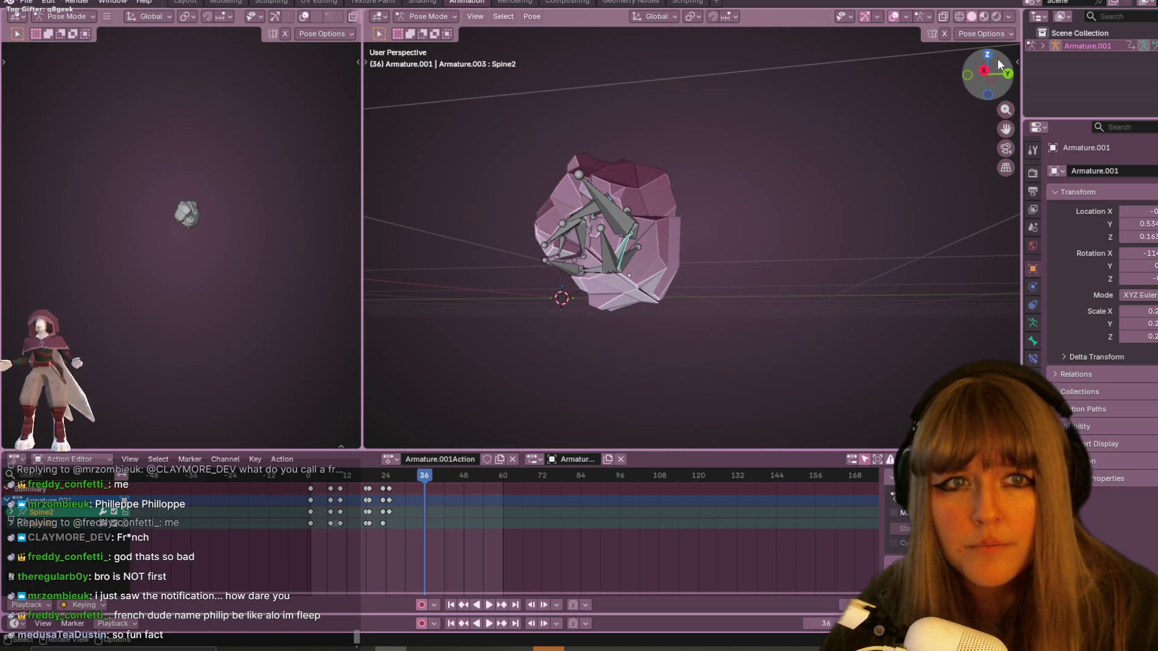
{"action": "left_click", "coordinate": [984, 71]}
Rotate and move Spine2 into a tighter curl and keyframe the pose at frame 36.
{"action": "key", "text": "r"}
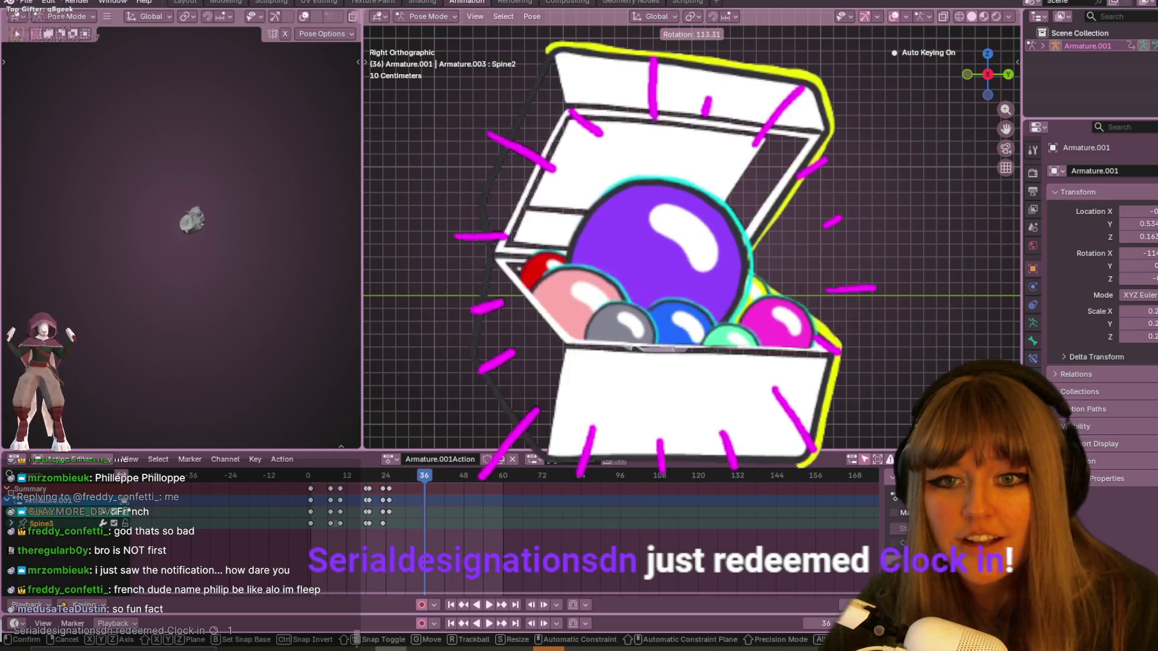
{"action": "left_click", "coordinate": [739, 338]}
{"action": "key", "text": "g"}
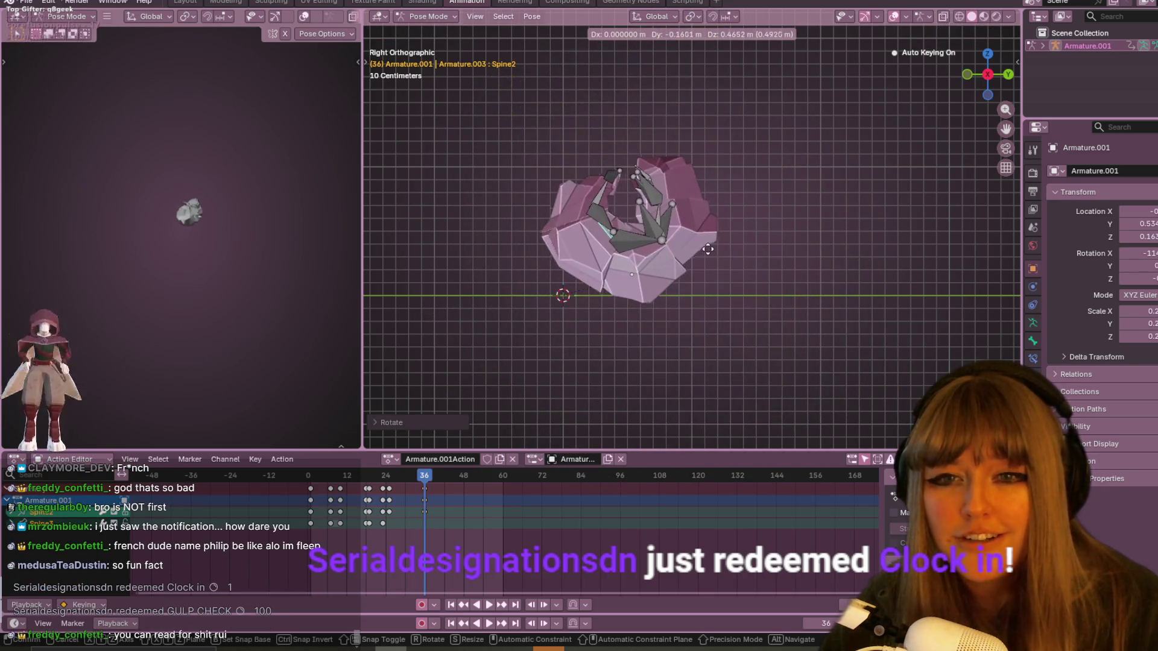
{"action": "left_click", "coordinate": [708, 249]}
{"action": "key", "text": "i"}
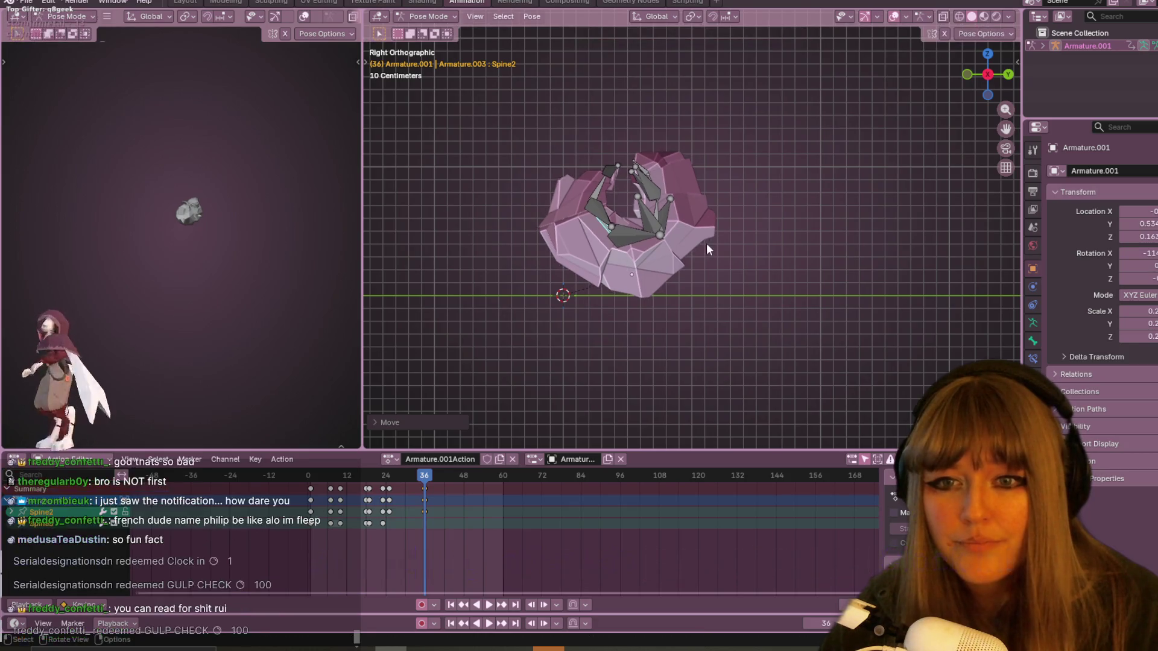
{"action": "mouse_move", "coordinate": [454, 478]}
{"action": "left_mouse_down"}
{"action": "mouse_move", "coordinate": [391, 487]}
{"action": "mouse_move", "coordinate": [398, 479]}
{"action": "left_mouse_up"}
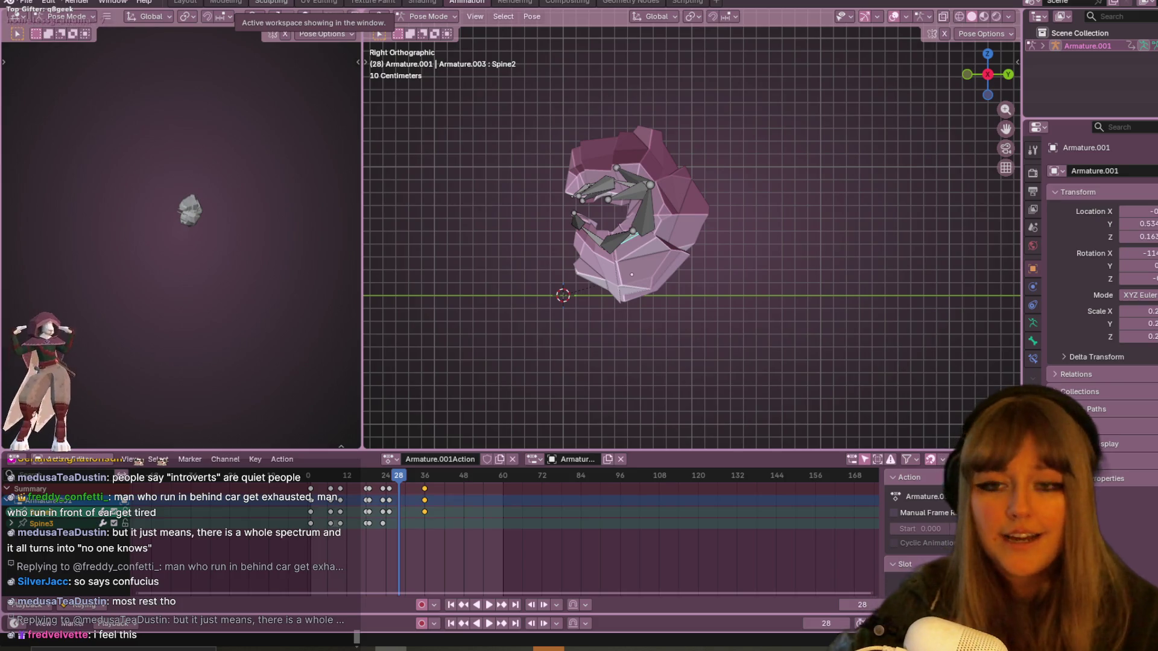
Rewind near the start and play the curl animation through to frame 37.
{"action": "left_click_drag", "start_coordinate": [393, 476], "coordinate": [319, 477]}
{"action": "key", "text": "space"}
{"action": "key", "text": "space"}
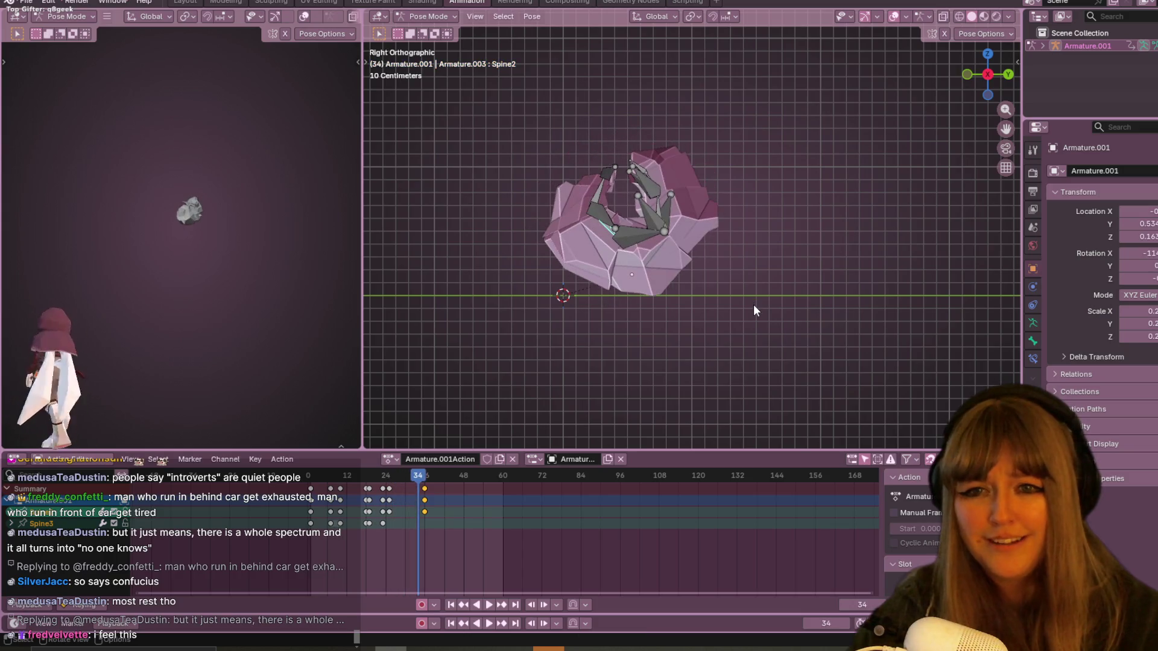
{"action": "left_click", "coordinate": [421, 480]}
{"action": "key", "text": "space"}
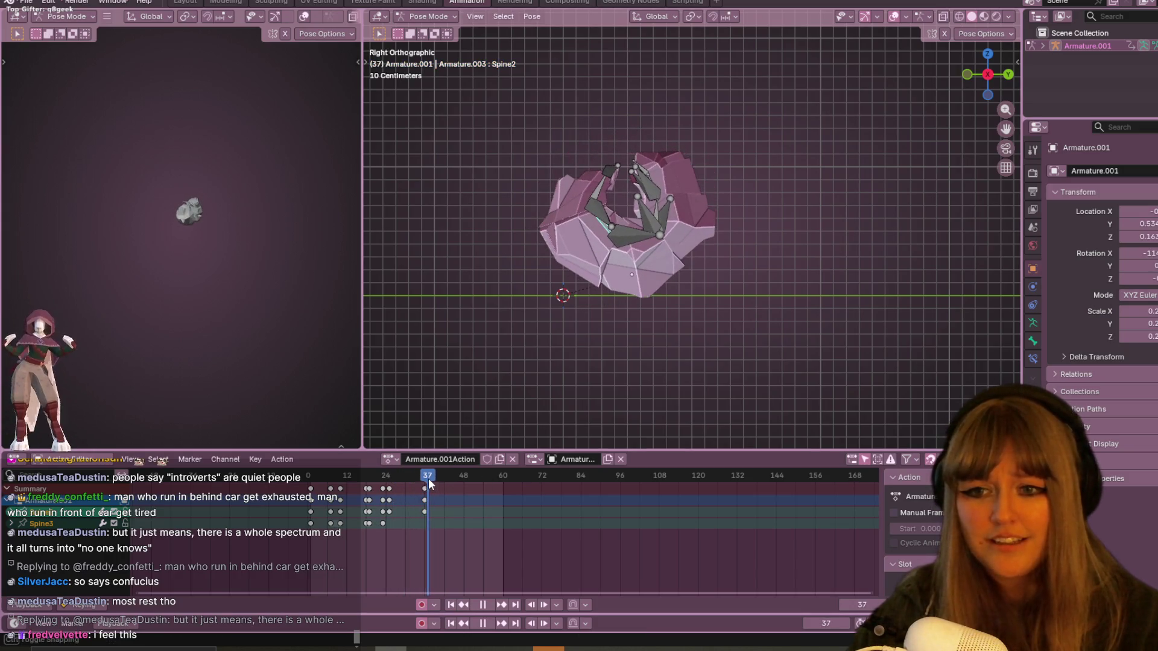
At frame 49, rotate and move the spine bones into a tighter curl, then preview playback.
{"action": "left_click_drag", "start_coordinate": [451, 474], "coordinate": [466, 474]}
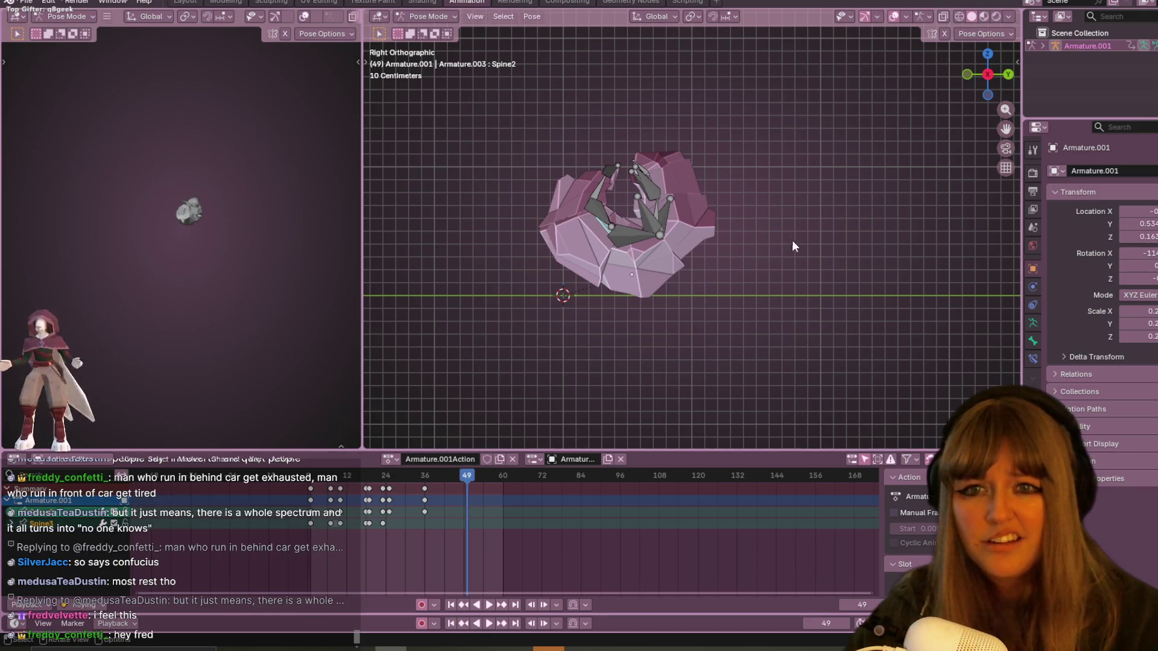
{"action": "key", "text": "r"}
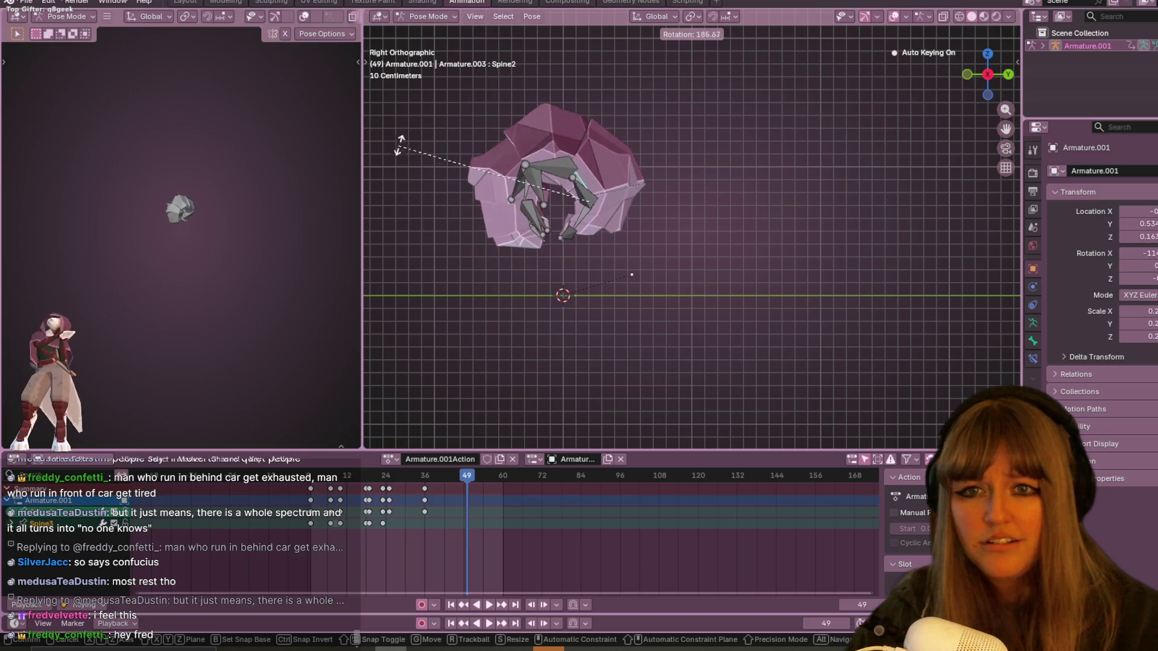
{"action": "left_click", "coordinate": [434, 120]}
{"action": "key", "text": "g"}
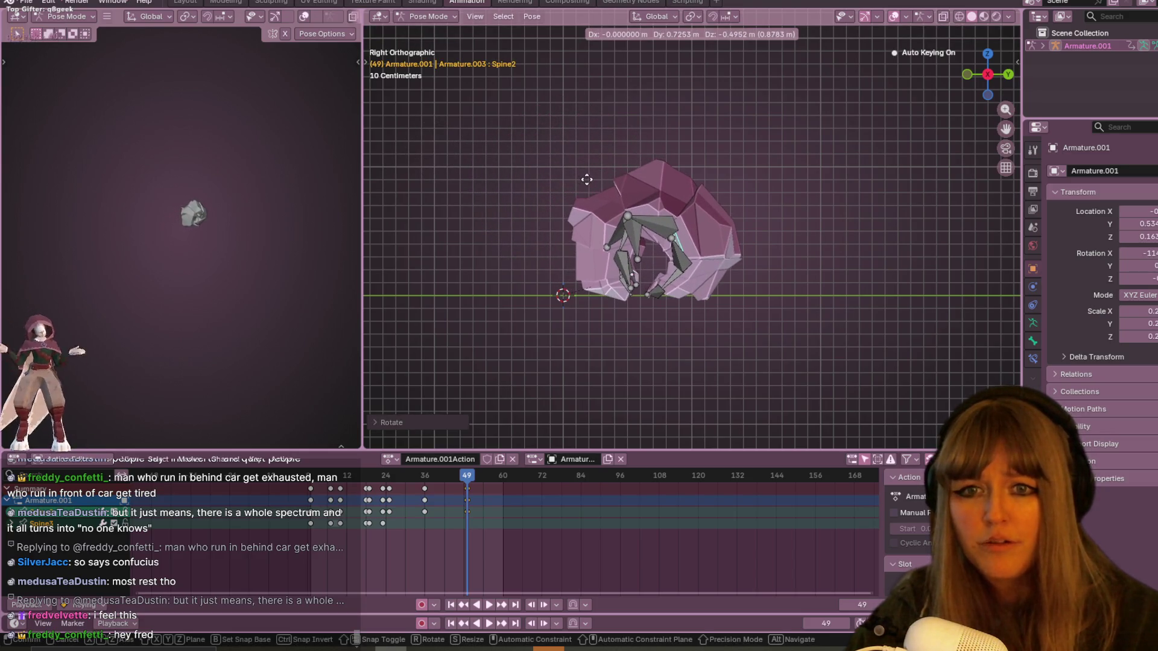
{"action": "left_click", "coordinate": [587, 179]}
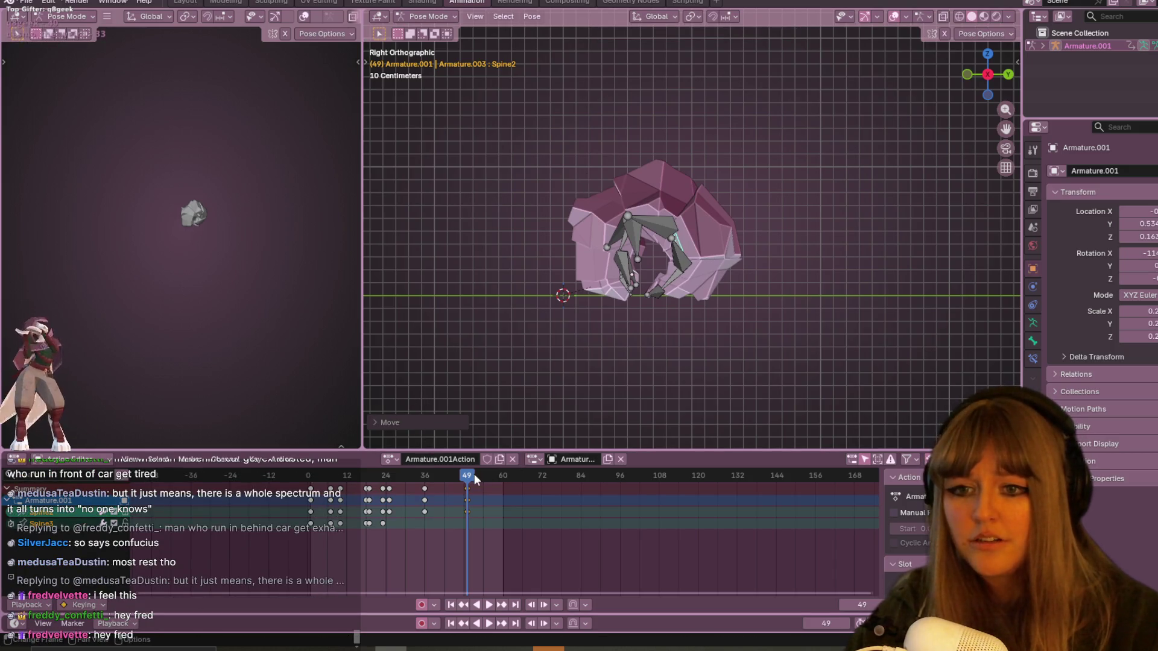
{"action": "key", "text": "space"}
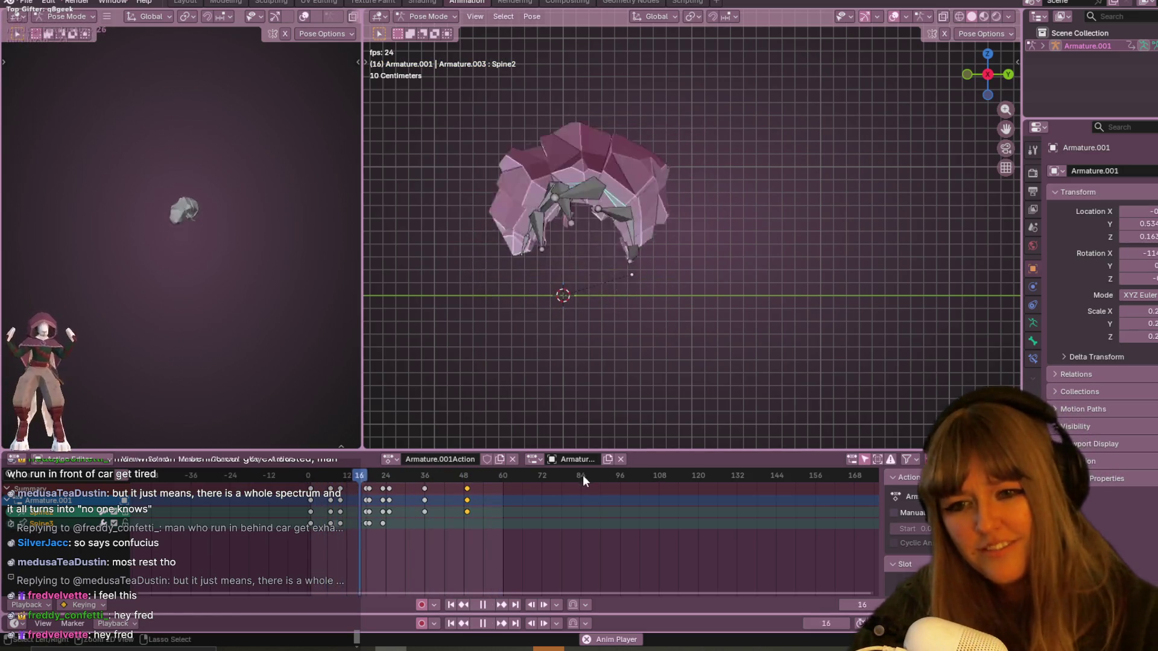
{"action": "key", "text": "Escape"}
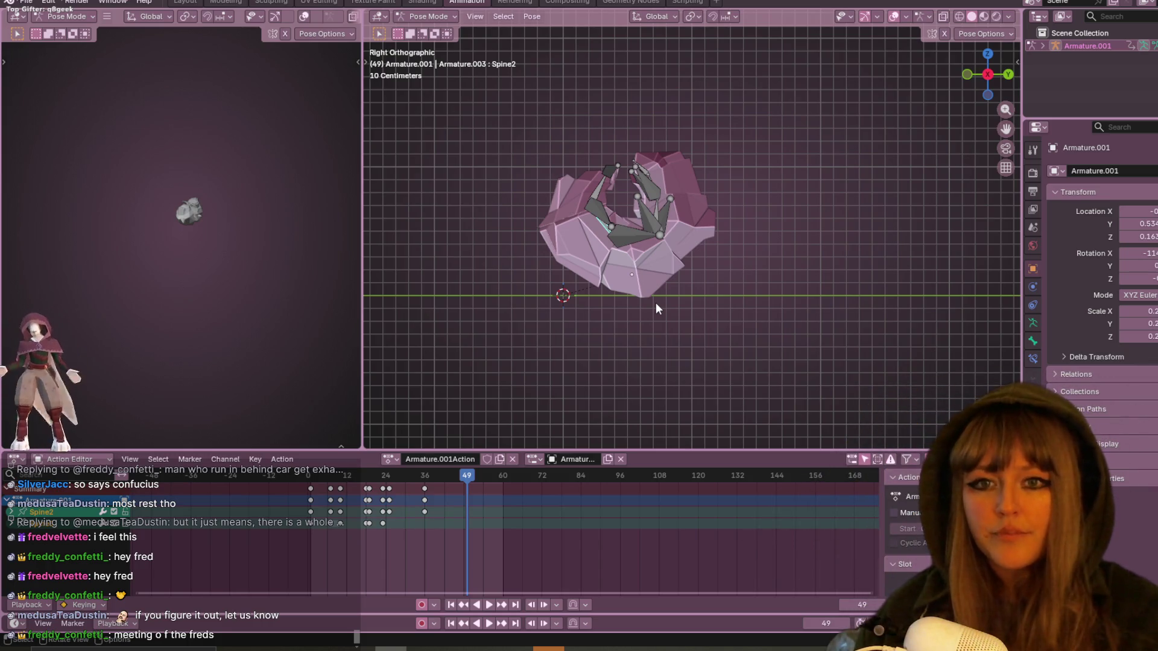
Rotate and move the box-selected spine bones to key a tighter curl at frame 49.
{"action": "scroll", "coordinate": [694, 228], "scroll_direction": "up", "scroll_amount": 2}
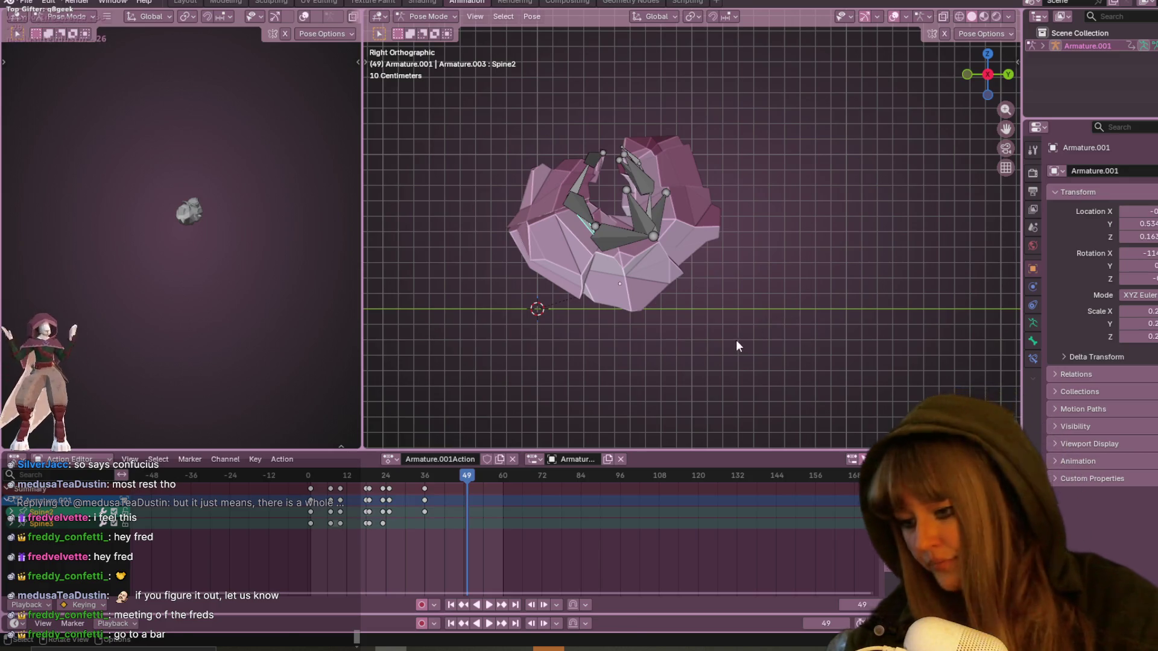
{"action": "key", "text": "r"}
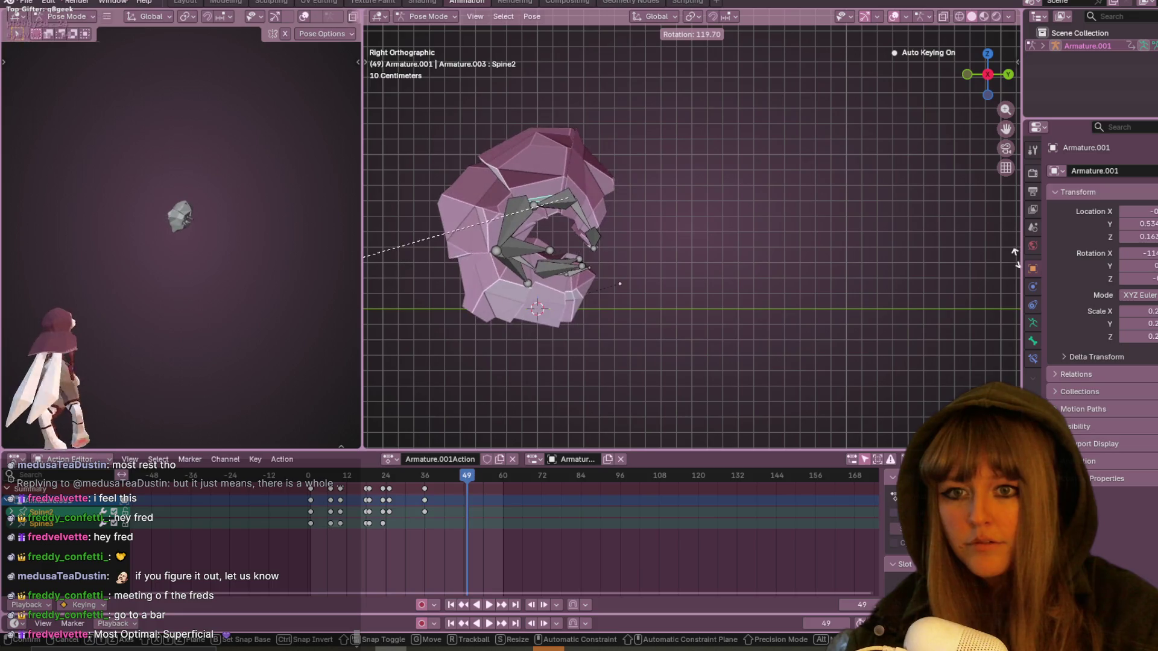
{"action": "left_click", "coordinate": [429, 267]}
{"action": "key", "text": "b"}
{"action": "left_click_drag", "start_coordinate": [586, 263], "coordinate": [612, 290]}
{"action": "key", "text": "g"}
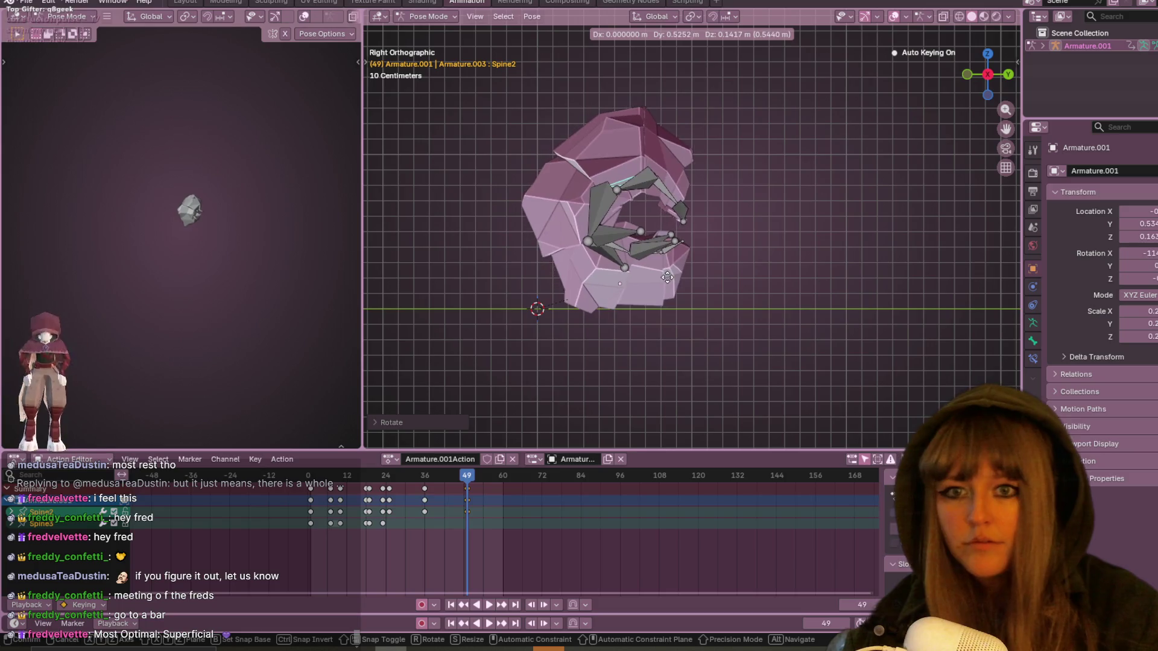
{"action": "left_click", "coordinate": [666, 277]}
{"action": "key", "text": "space"}
Key a further-curled spine pose at frame 55, then play and stop the animation.
{"action": "mouse_move", "coordinate": [476, 480]}
{"action": "left_mouse_down"}
{"action": "mouse_move", "coordinate": [434, 480]}
{"action": "mouse_move", "coordinate": [486, 478]}
{"action": "left_mouse_up"}
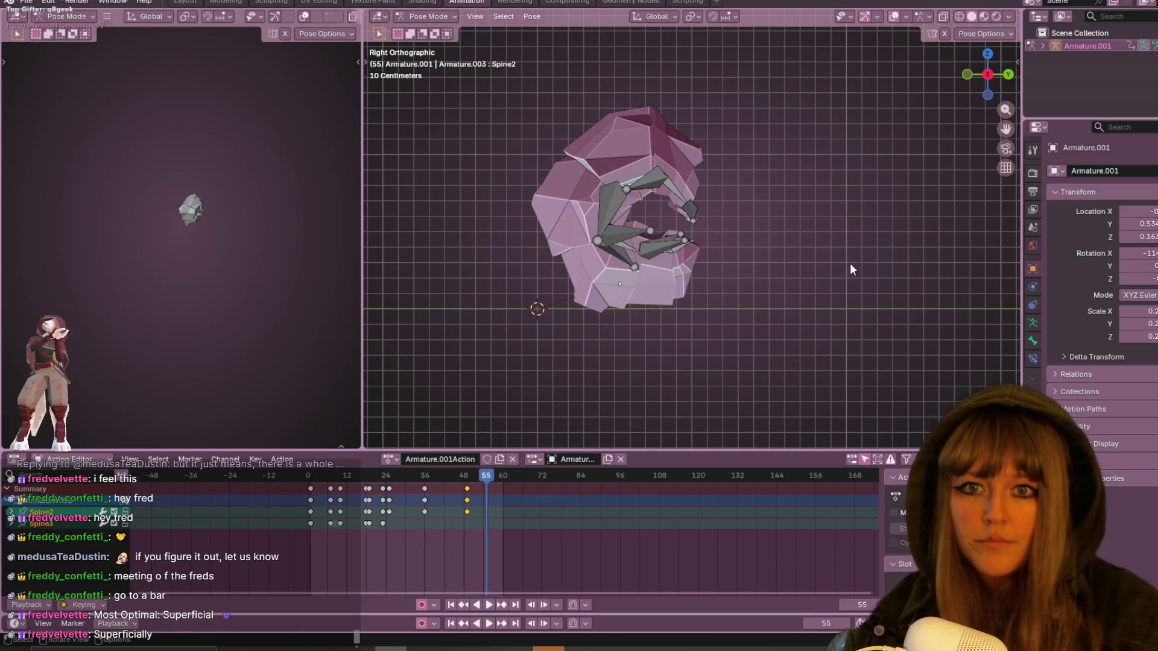
{"action": "key", "text": "r"}
{"action": "left_click", "coordinate": [658, 265]}
{"action": "key", "text": "g"}
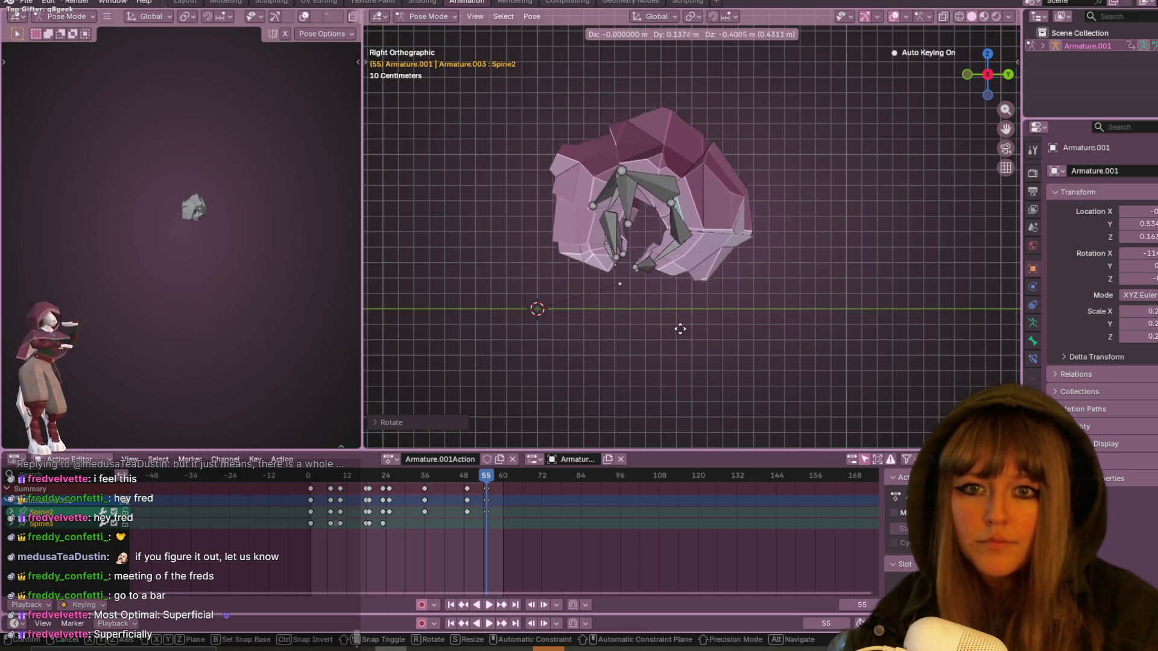
{"action": "left_click", "coordinate": [779, 289]}
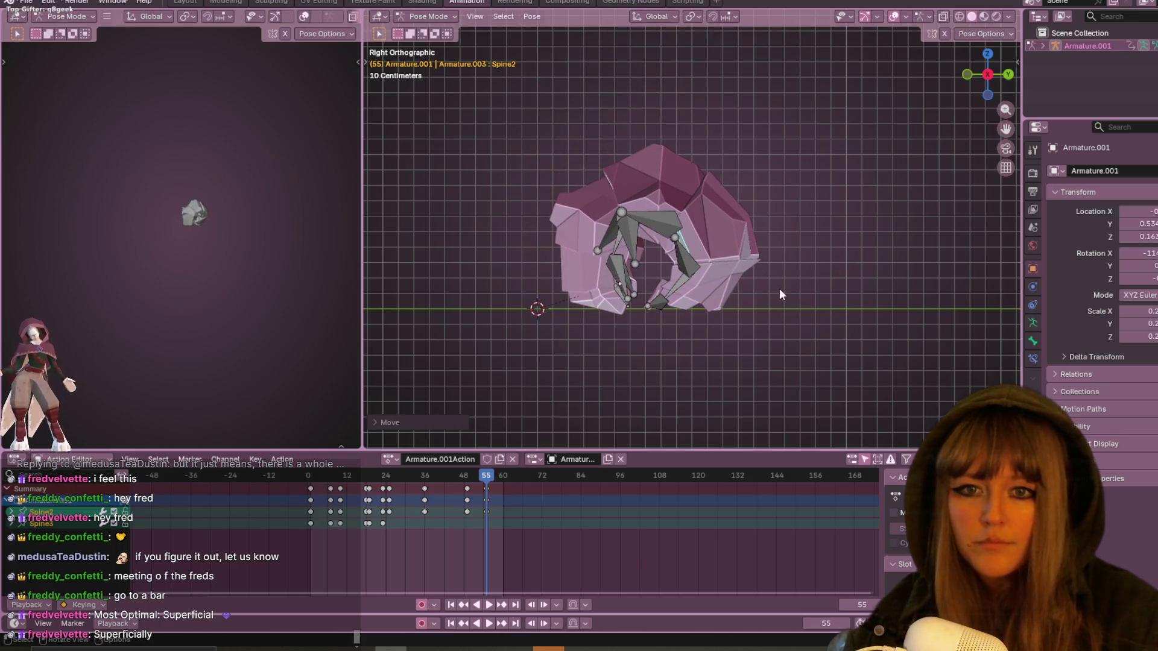
{"action": "key", "text": "space"}
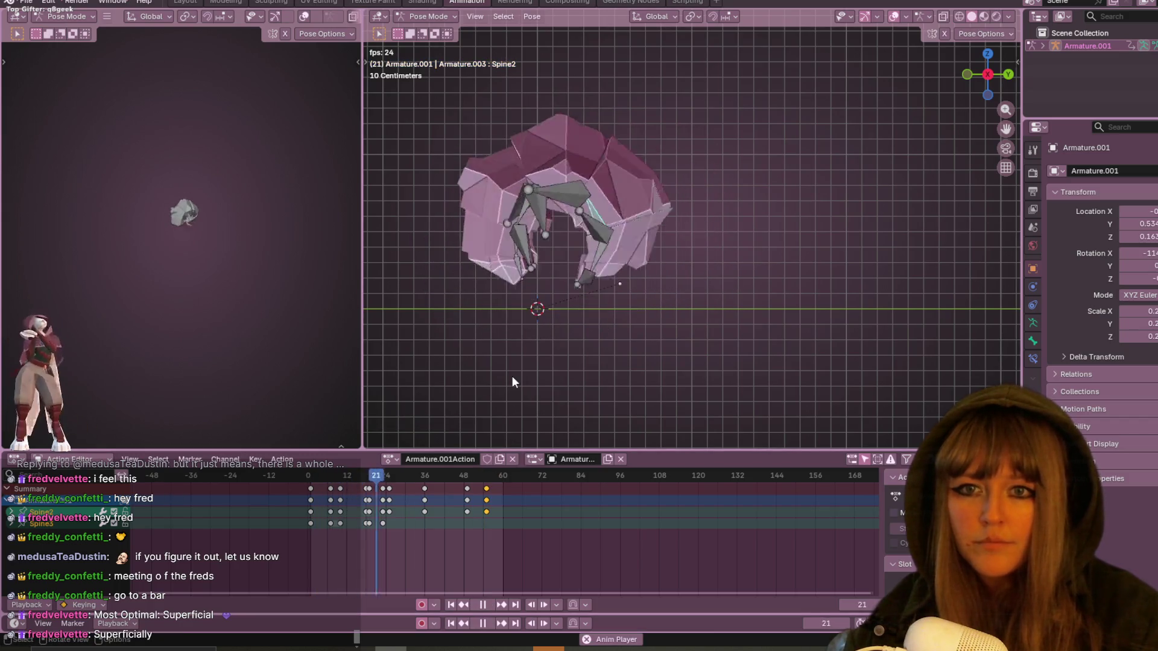
{"action": "key", "text": "space"}
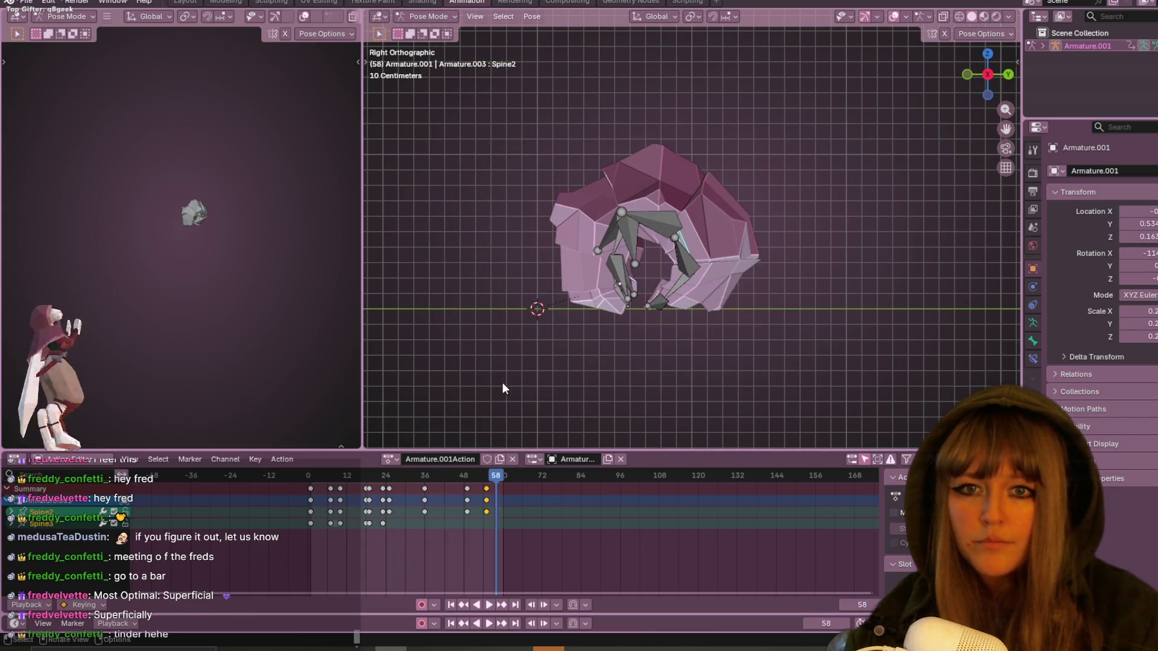
{"action": "scroll", "coordinate": [762, 281], "scroll_direction": "down", "scroll_amount": 4}
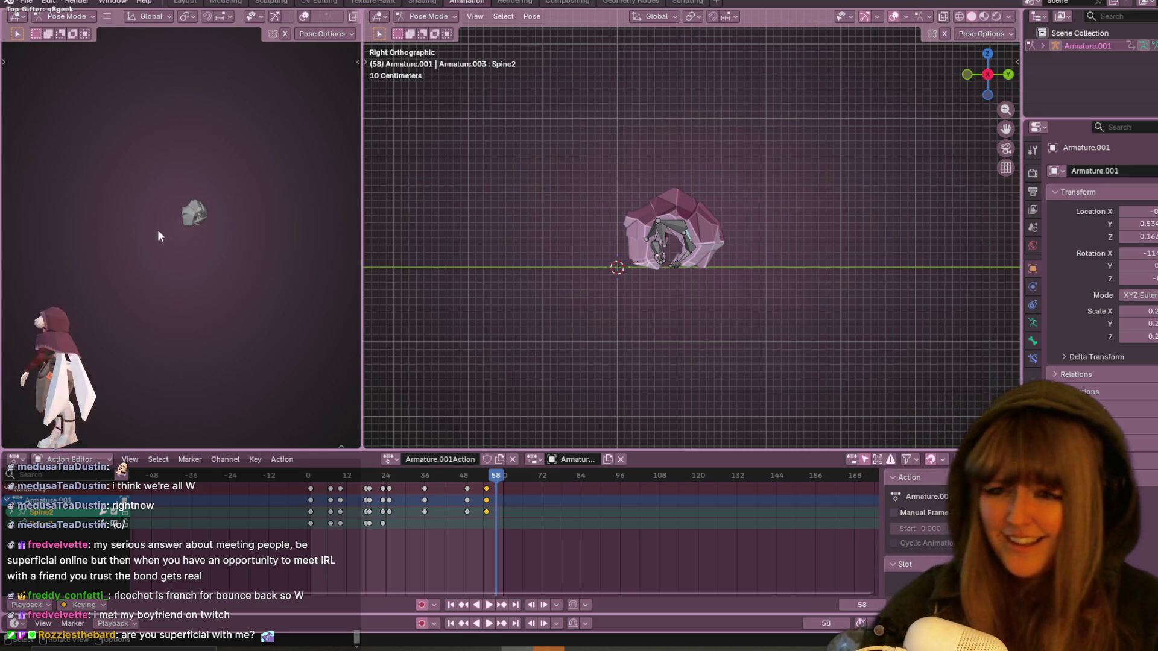
Zoom in on the rig and switch to the Chrome window showing Twitch.
{"action": "scroll", "coordinate": [712, 309], "scroll_direction": "up", "scroll_amount": 5}
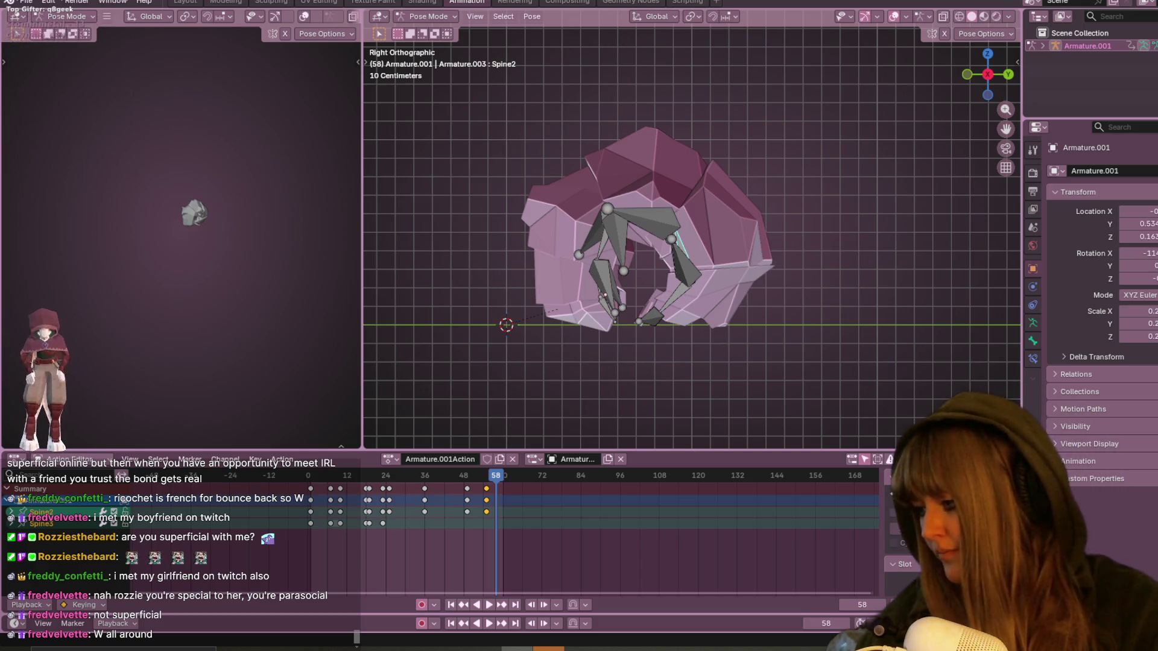
{"action": "key", "text": "alt+Tab"}
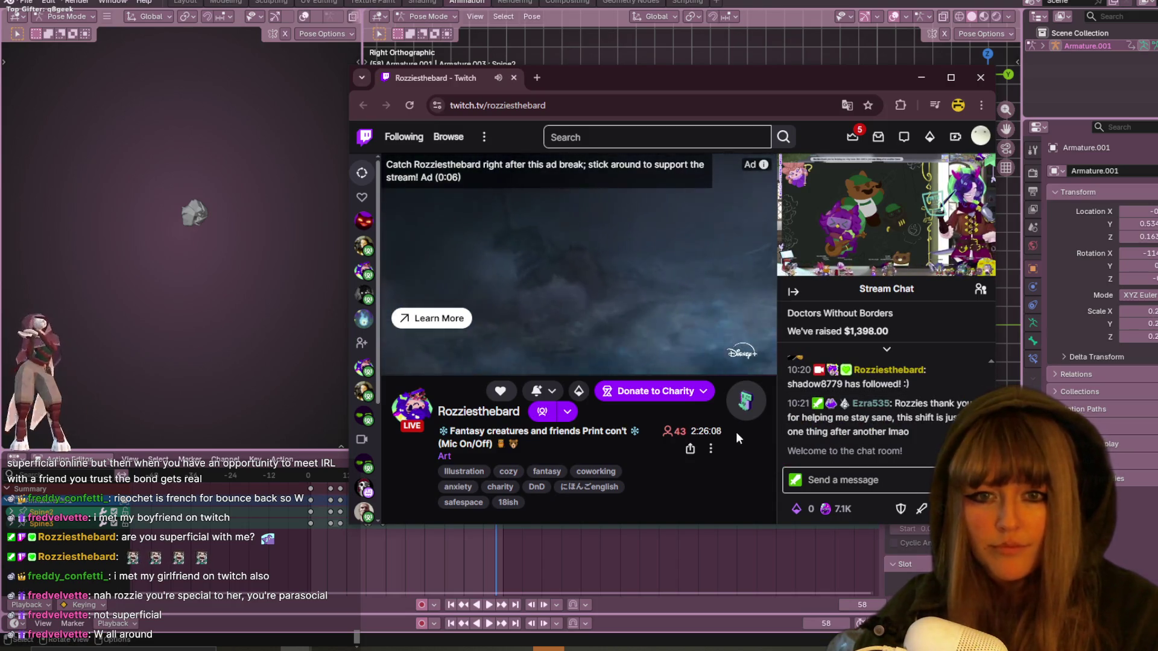
Post the !enter command in the stream chat.
{"action": "mouse_move", "coordinate": [422, 359]}
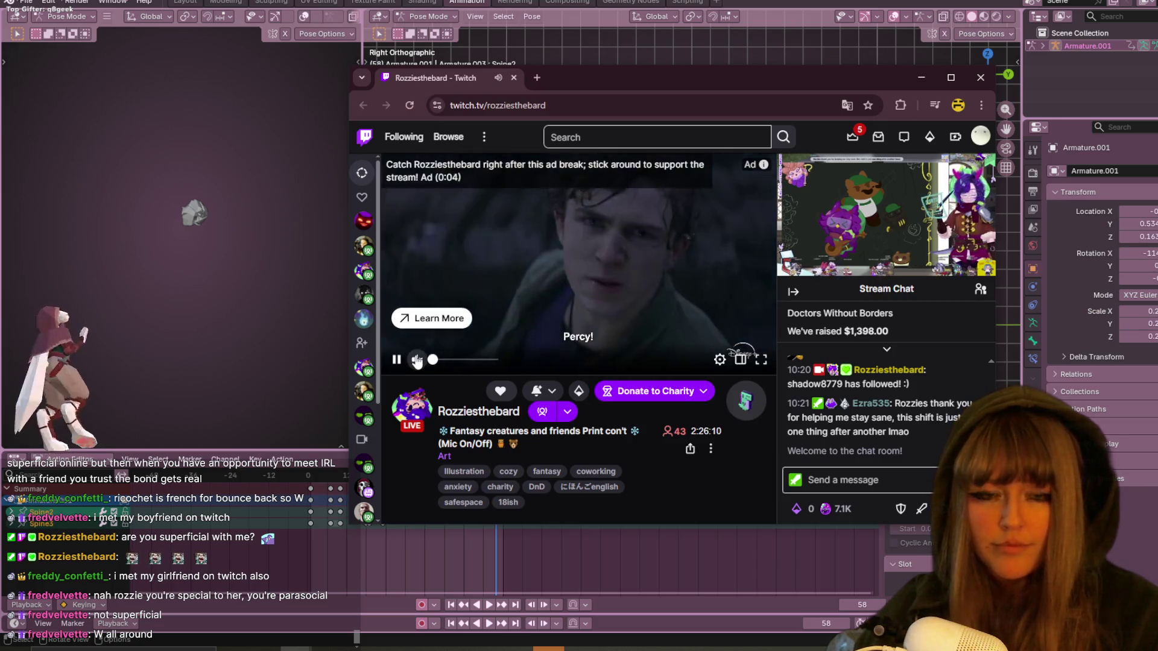
{"action": "left_click", "coordinate": [860, 482]}
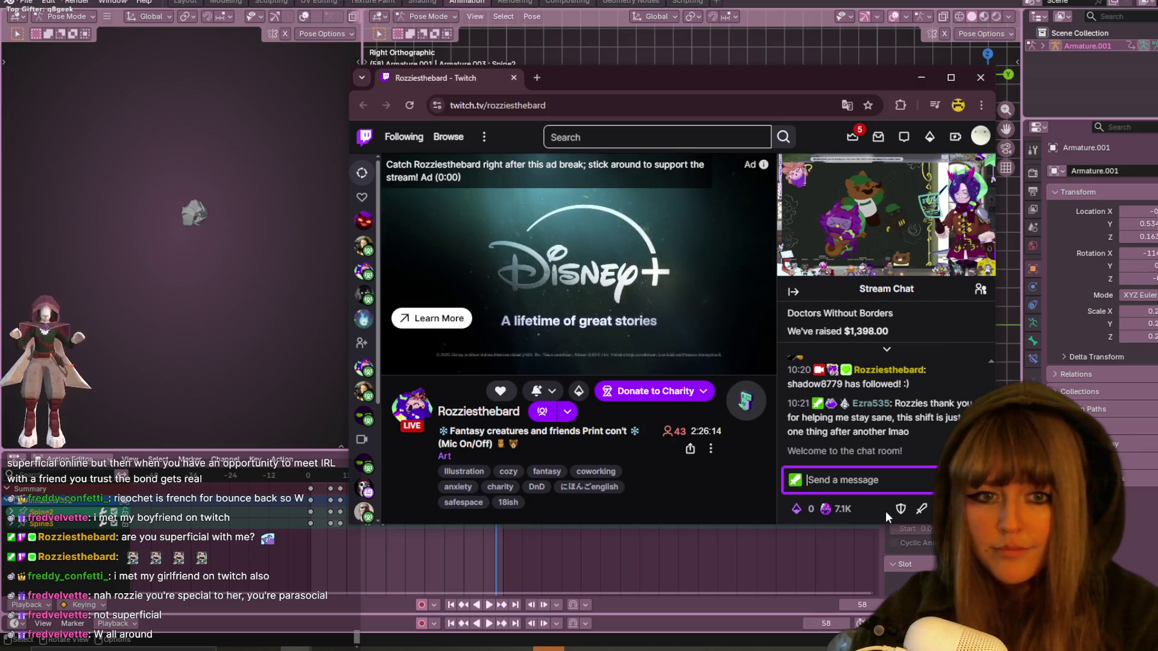
{"action": "type", "text": "!enter"}
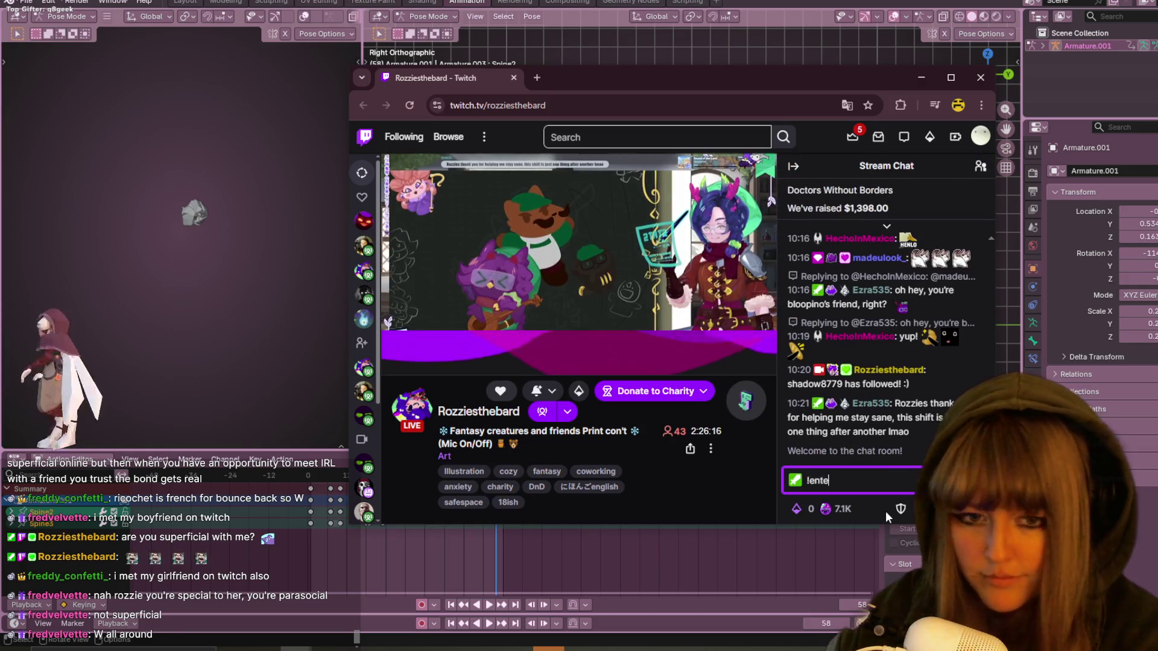
{"action": "key", "text": "Return"}
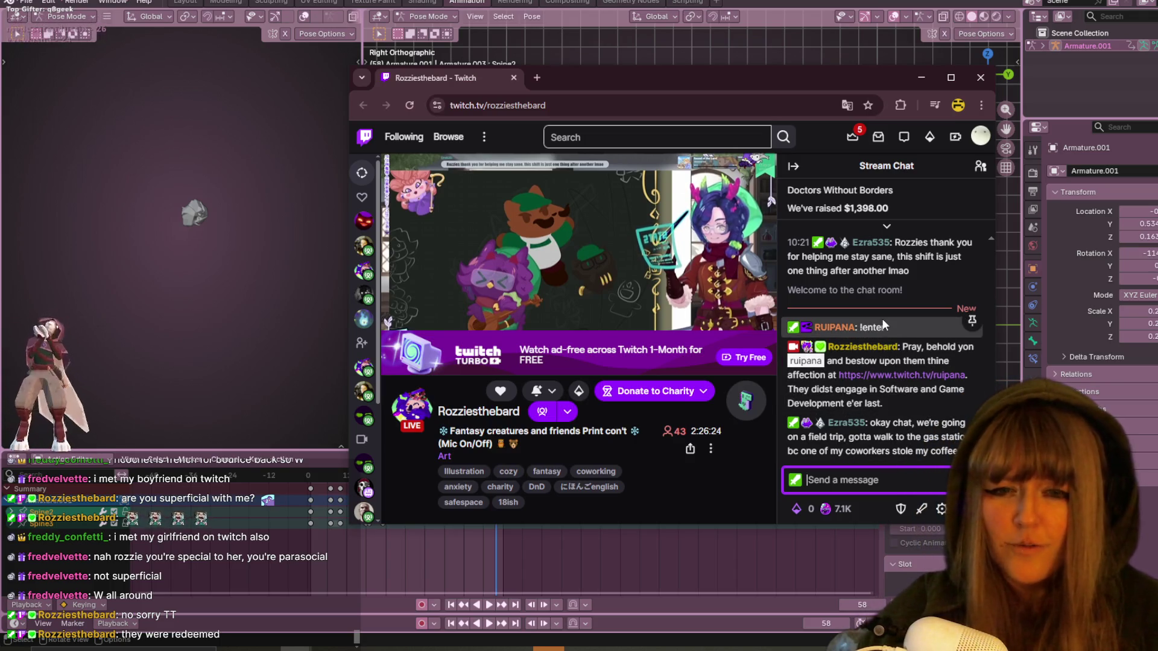
Scroll the page, then close the browser window to return to Blender.
{"action": "mouse_move", "coordinate": [745, 201]}
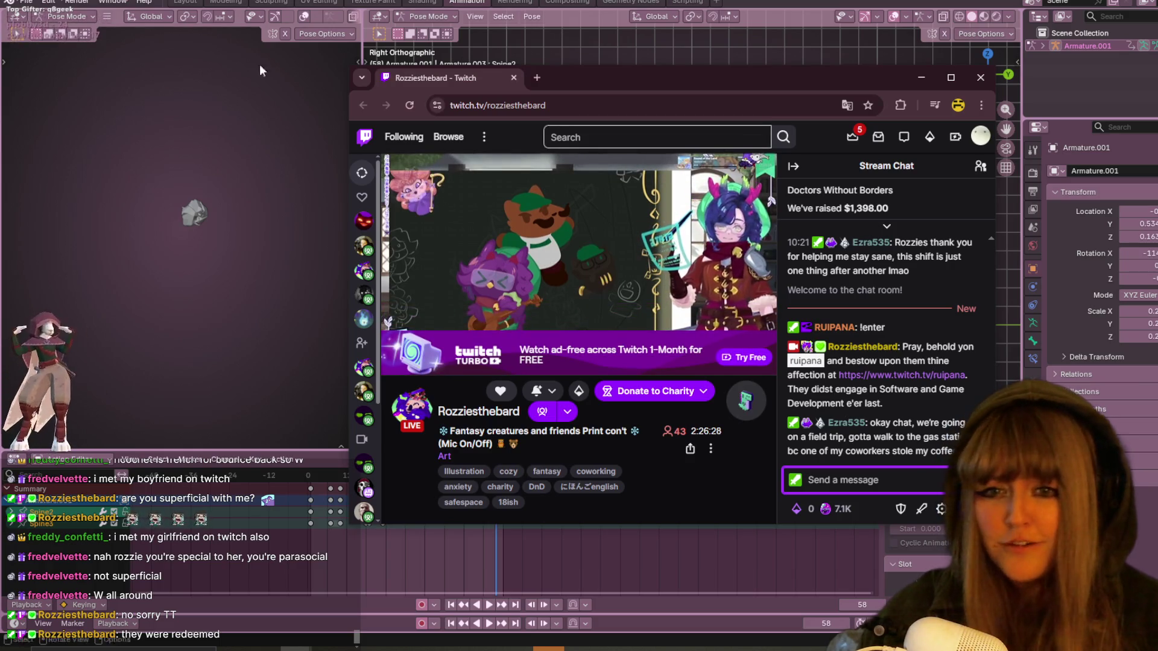
{"action": "scroll", "coordinate": [744, 333], "scroll_direction": "down", "scroll_amount": 2}
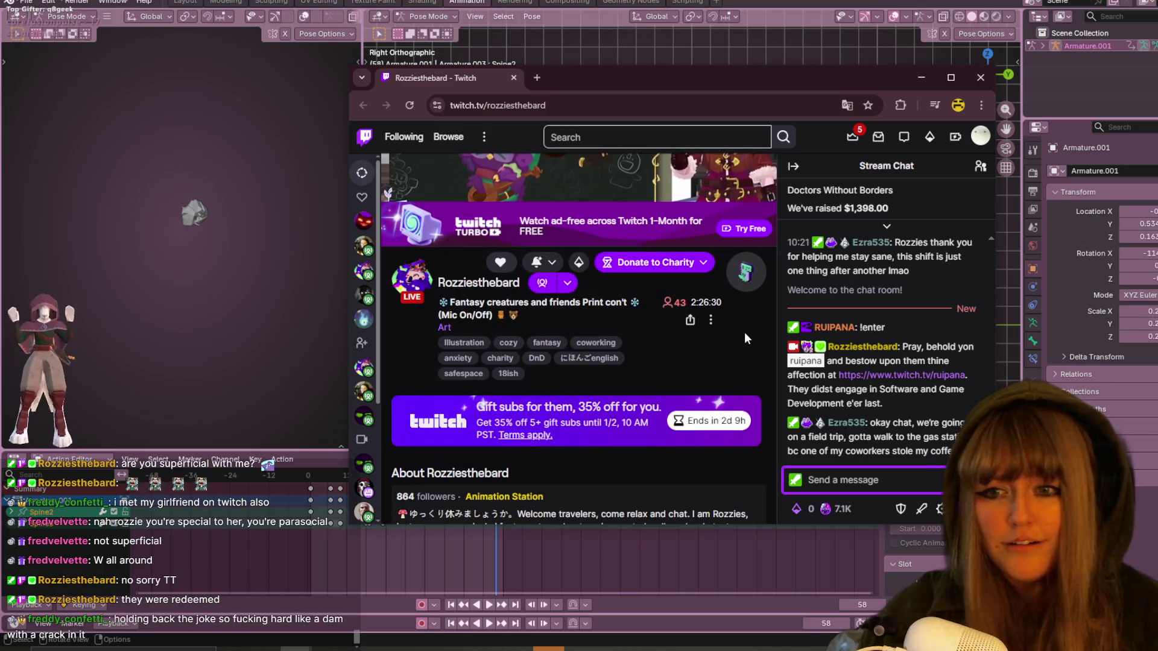
{"action": "left_click", "coordinate": [980, 85]}
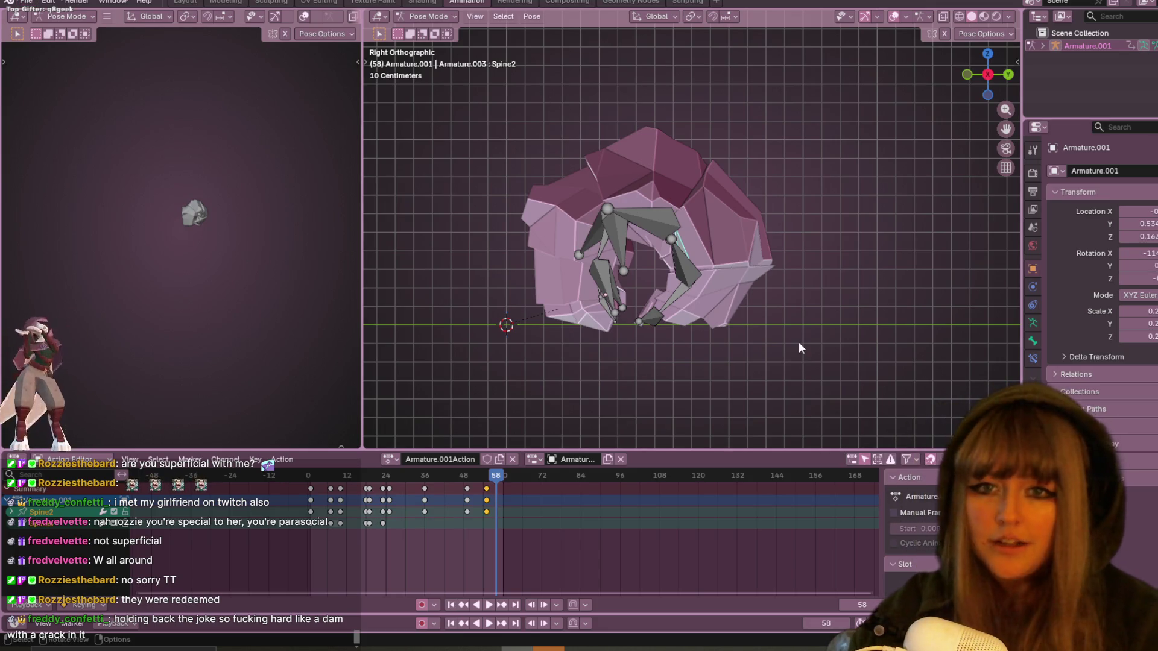
Play the curl-up, rewind to frame 0, and reframe the uncurled creature in the viewport.
{"action": "key", "text": "space"}
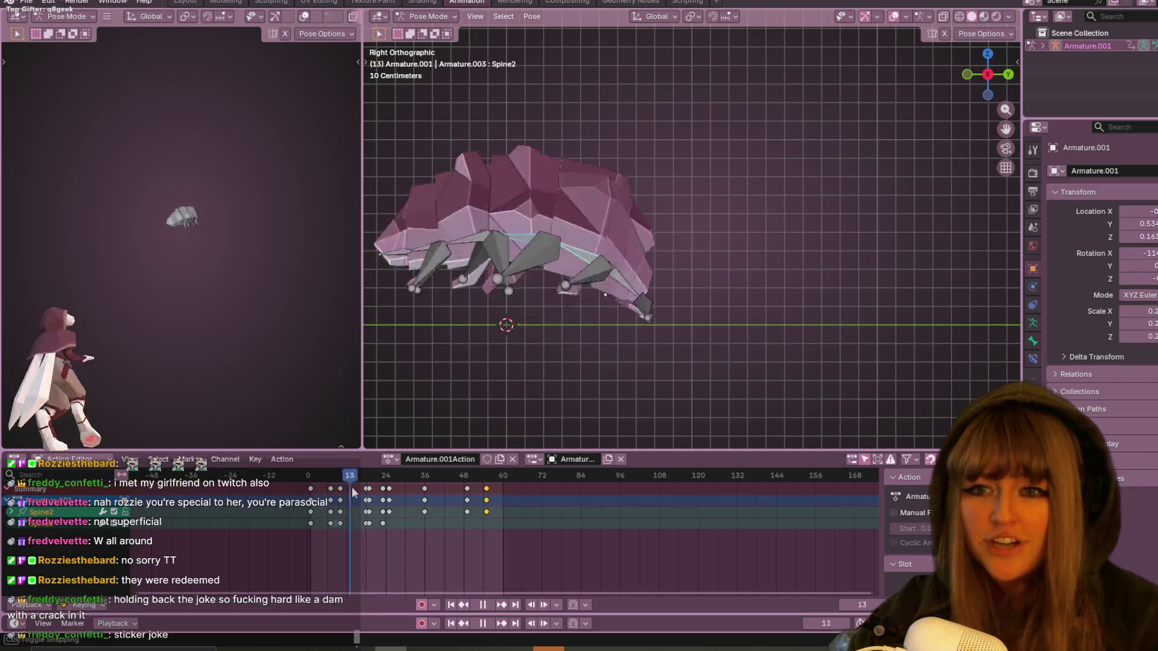
{"action": "key", "text": "Escape"}
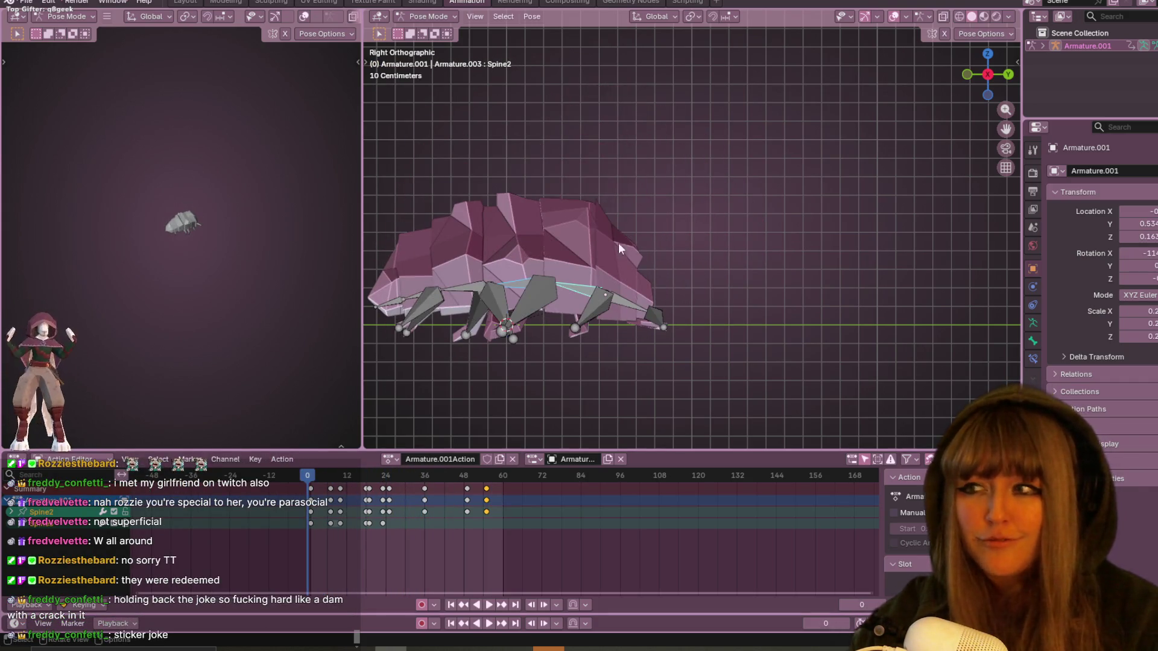
{"action": "mouse_move", "coordinate": [612, 269]}
{"action": "middle_mouse_down", "text": "shift"}
{"action": "mouse_move", "coordinate": [771, 378]}
{"action": "mouse_move", "coordinate": [760, 213]}
{"action": "mouse_move", "coordinate": [735, 160]}
{"action": "middle_mouse_up", "text": "shift"}
{"action": "scroll", "coordinate": [774, 392], "scroll_direction": "up", "scroll_amount": 1}
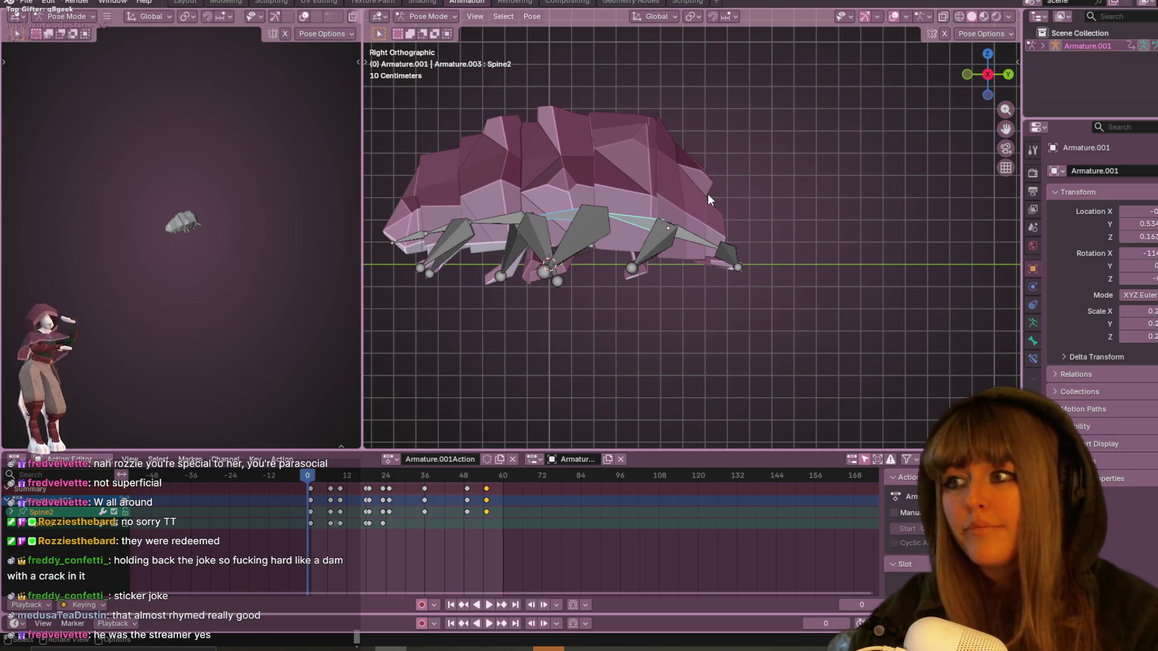
{"action": "scroll", "coordinate": [708, 193], "scroll_direction": "up", "scroll_amount": 1}
{"action": "mouse_move", "coordinate": [735, 198]}
{"action": "middle_mouse_down", "text": "shift"}
{"action": "mouse_move", "coordinate": [835, 258]}
{"action": "mouse_move", "coordinate": [867, 217]}
{"action": "middle_mouse_up", "text": "shift"}
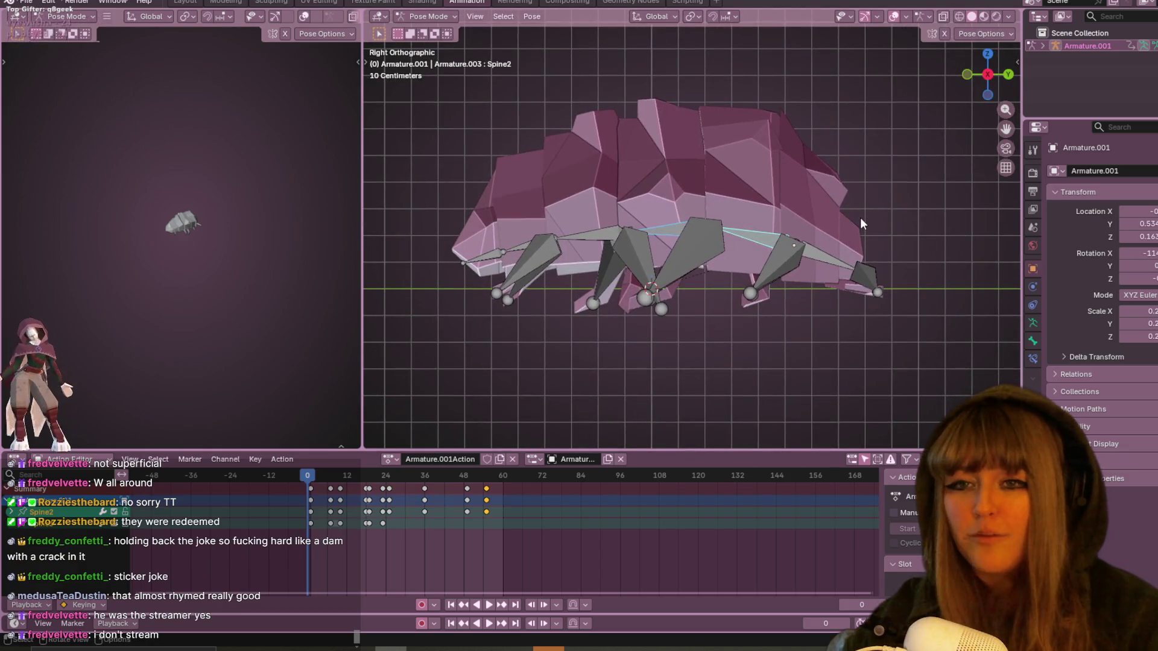
{"action": "scroll", "coordinate": [860, 217], "scroll_direction": "down", "scroll_amount": 1}
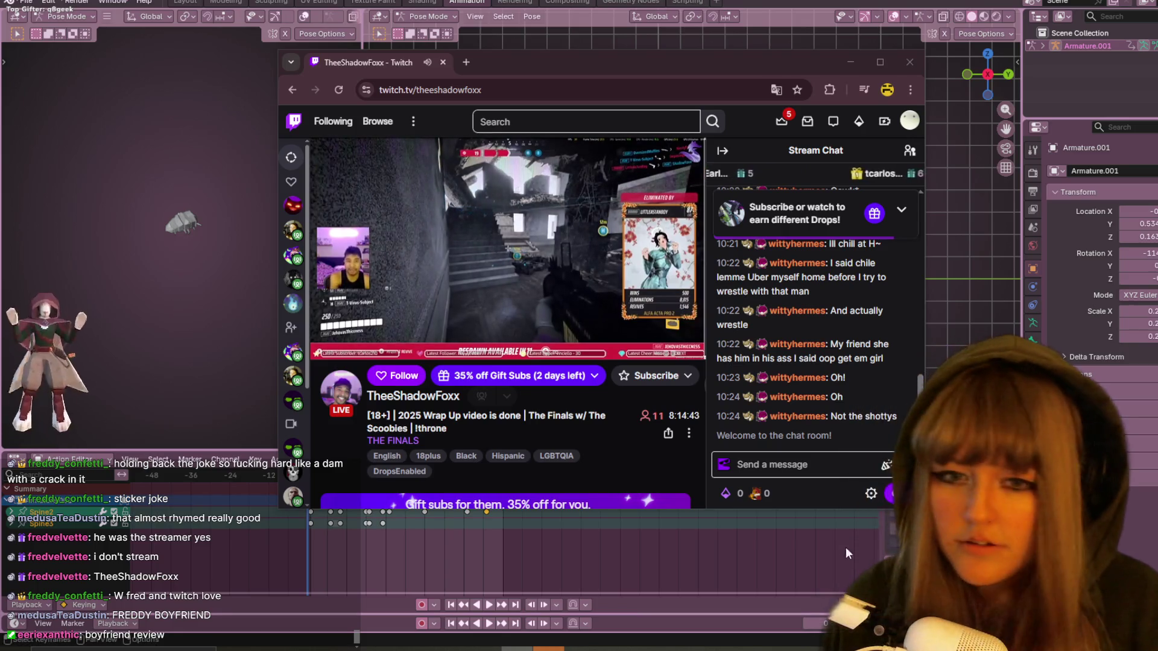
Accept the chat rules and post 'g your girlfriend' in the stream chat.
{"action": "left_click", "coordinate": [808, 459]}
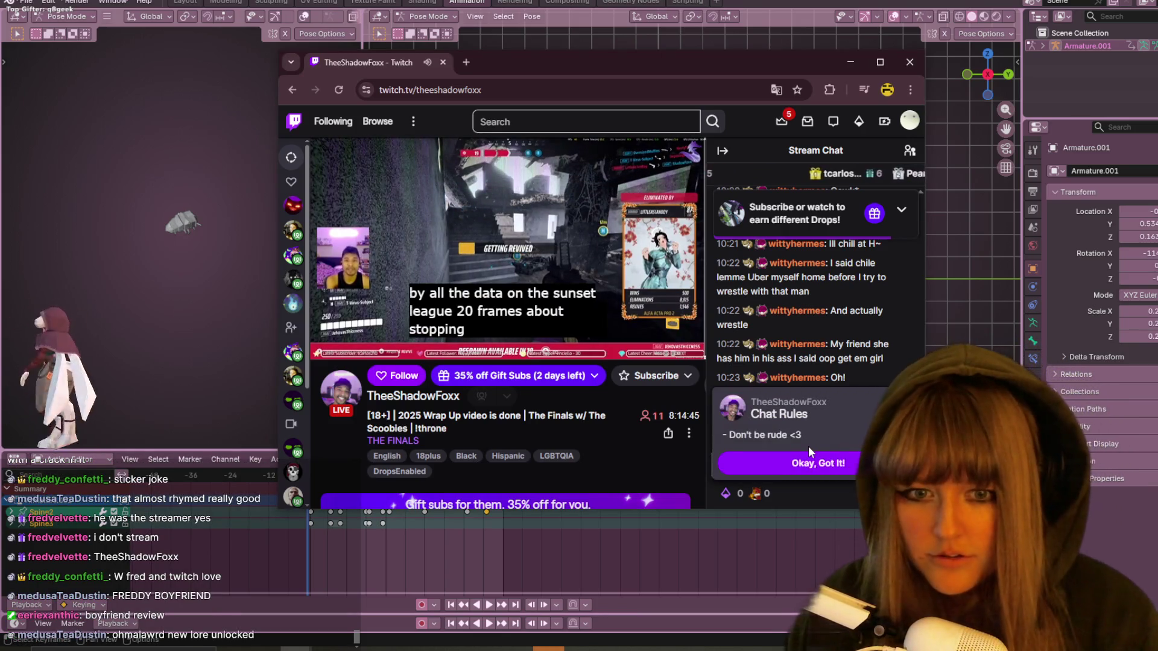
{"action": "left_click", "coordinate": [788, 461]}
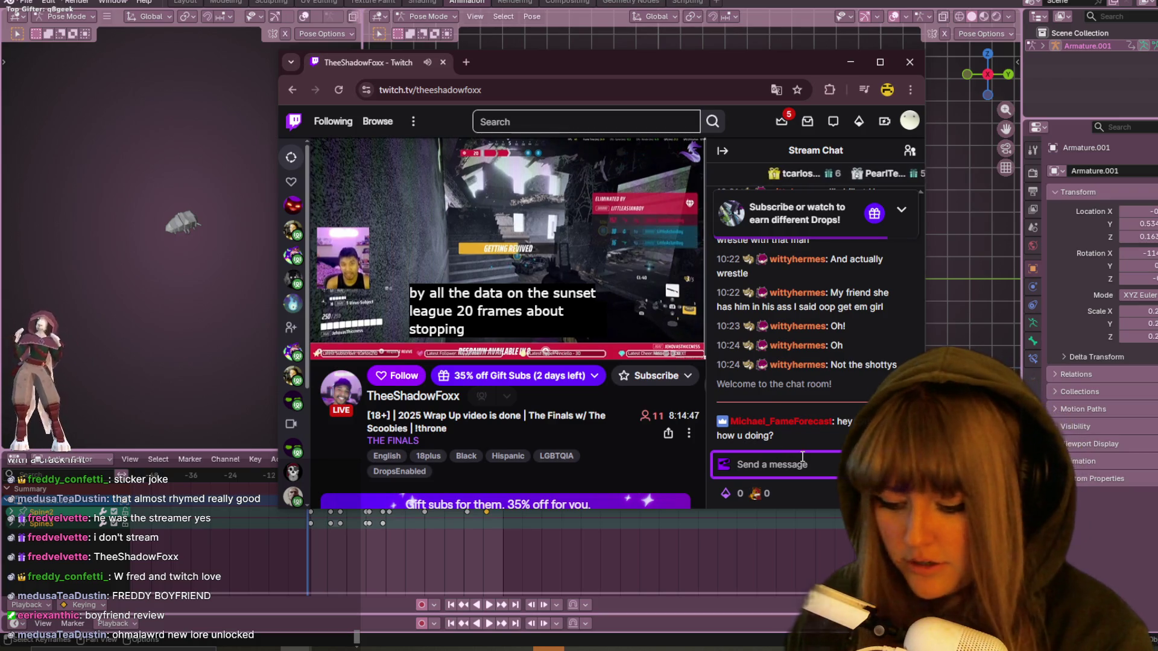
{"action": "type", "text": "what do og your girlfr"}
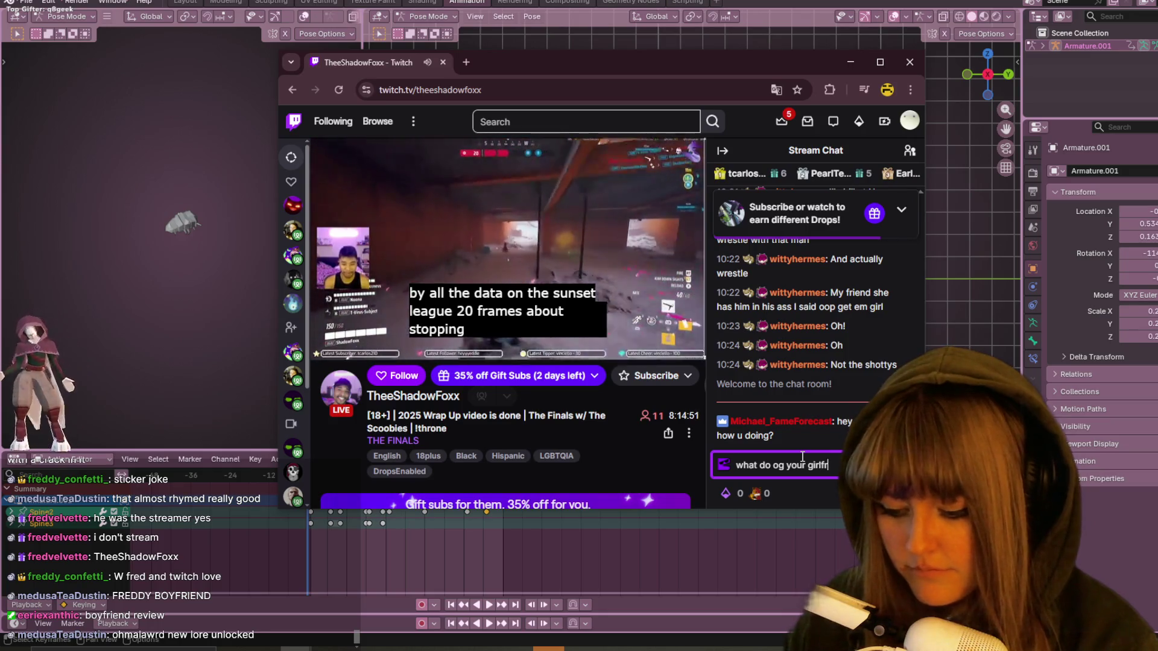
{"action": "type", "text": "iend"}
{"action": "key", "text": "Return"}
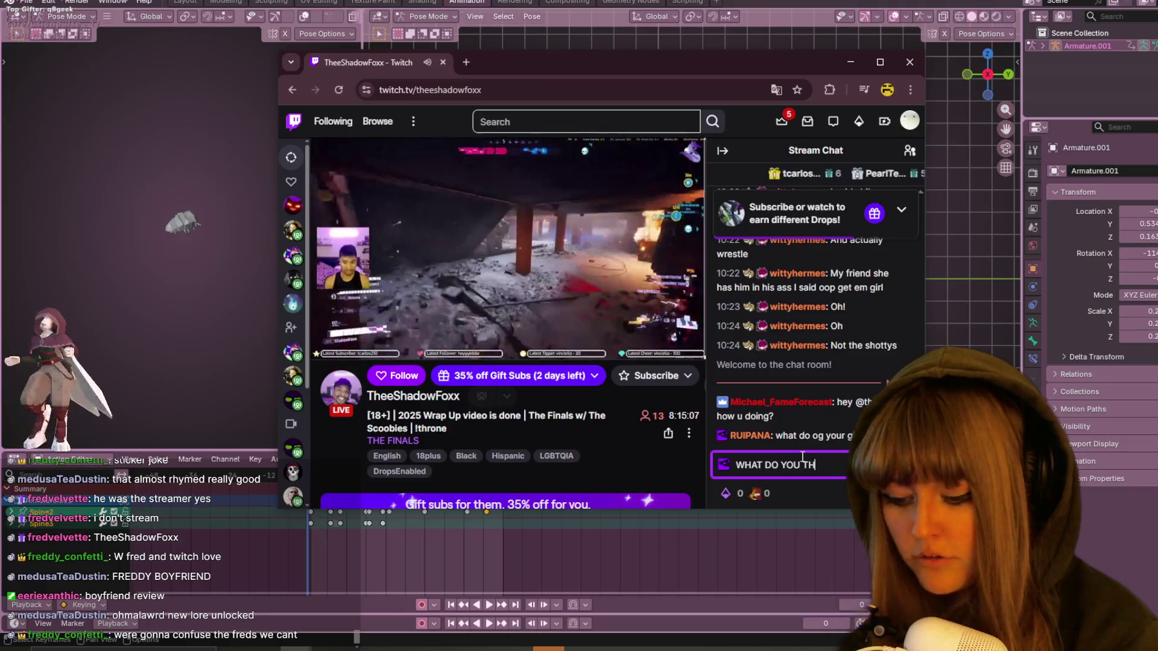
Send the follow-up chat messages 'GD' and 'answer now'.
{"action": "type", "text": "G"}
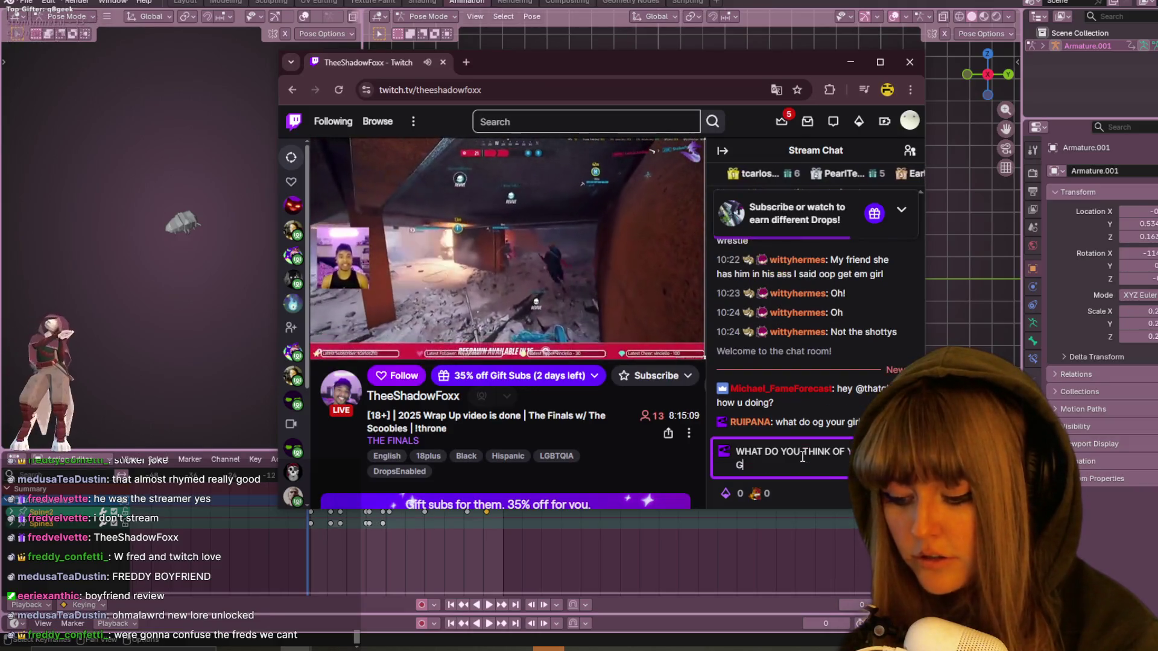
{"action": "type", "text": "D"}
{"action": "key", "text": "Return"}
{"action": "type", "text": "answer now"}
{"action": "key", "text": "Return"}
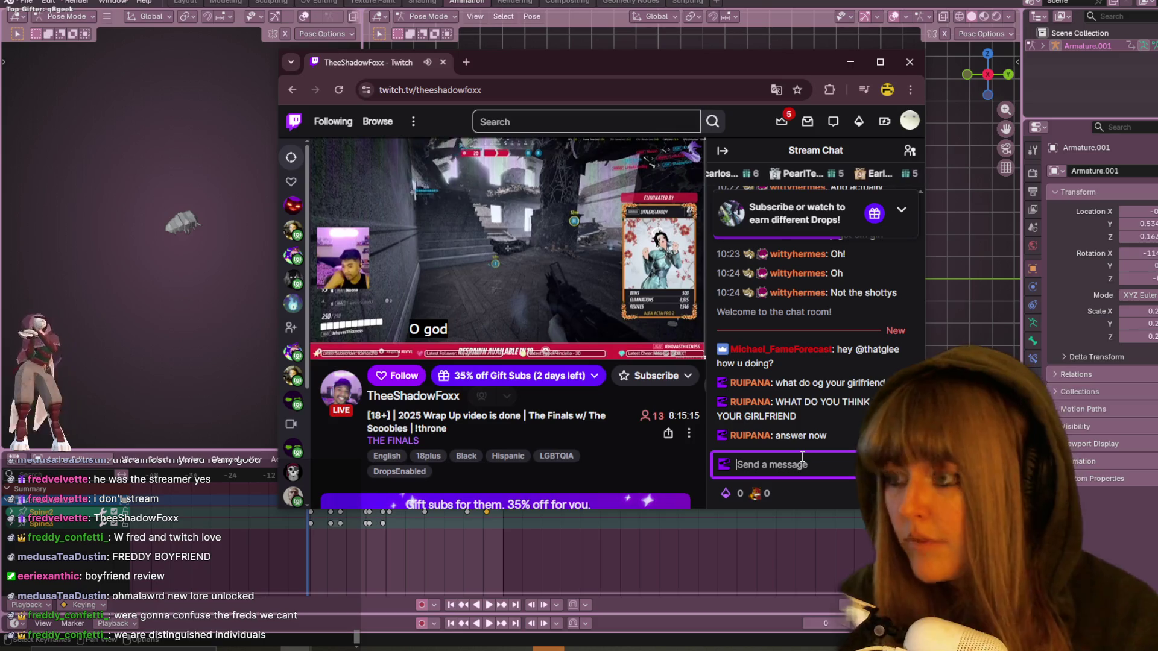
Unmute the live stream and put the cursor back in the chat box.
{"action": "key", "text": "alt+Tab"}
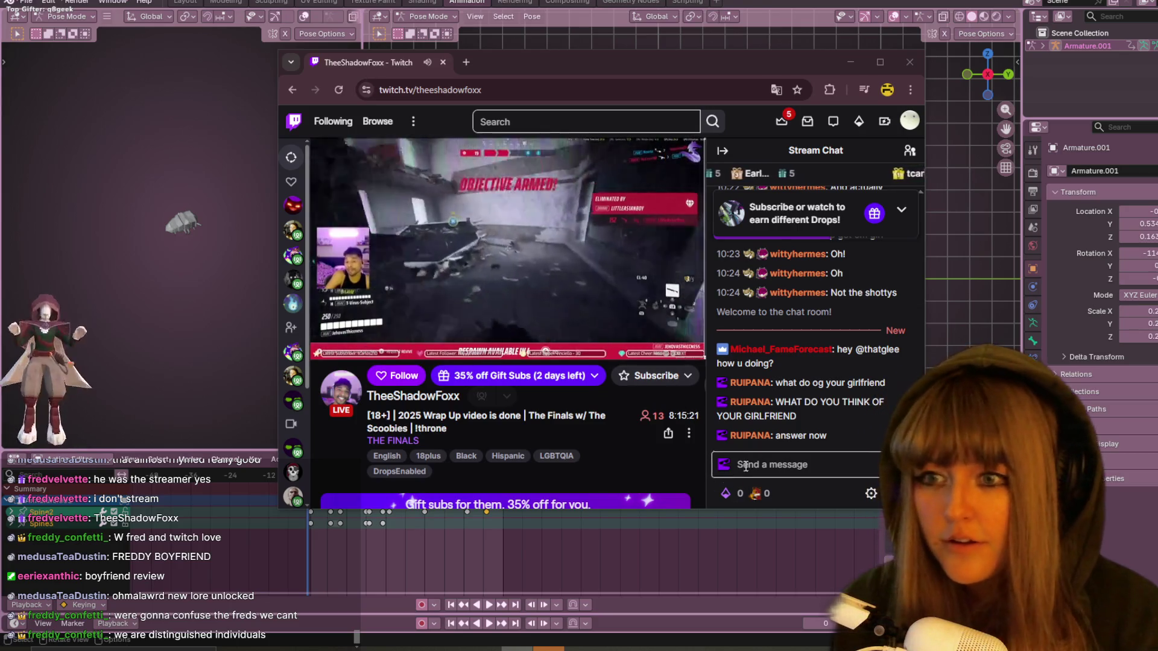
{"action": "left_click", "coordinate": [792, 465]}
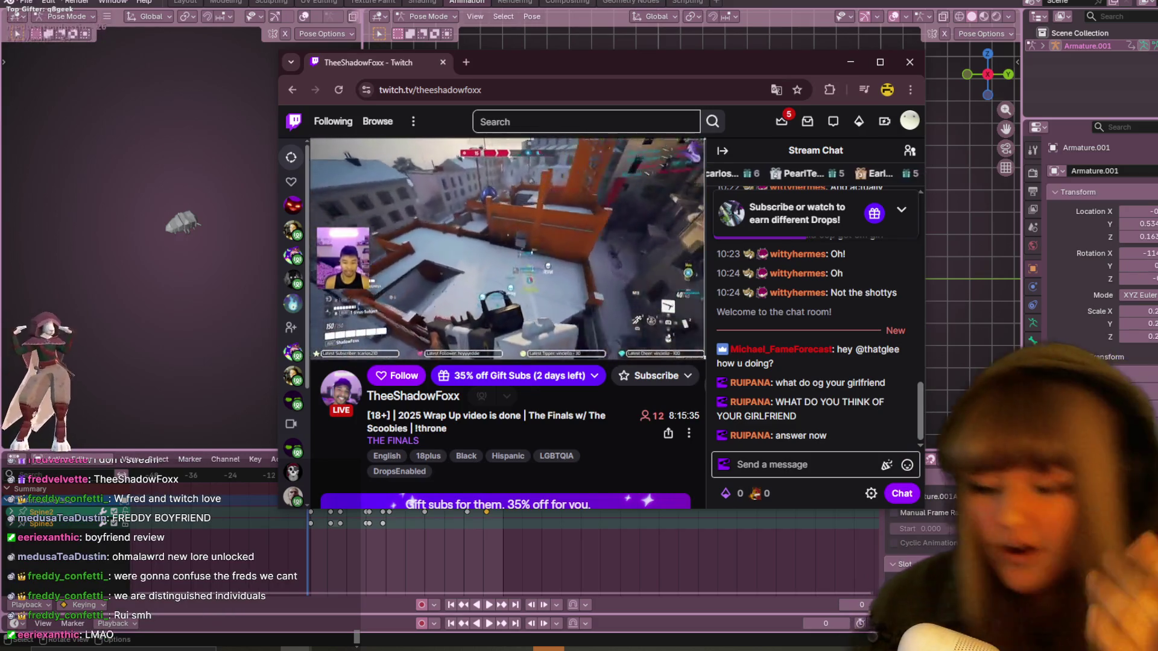
{"action": "left_click", "coordinate": [345, 344]}
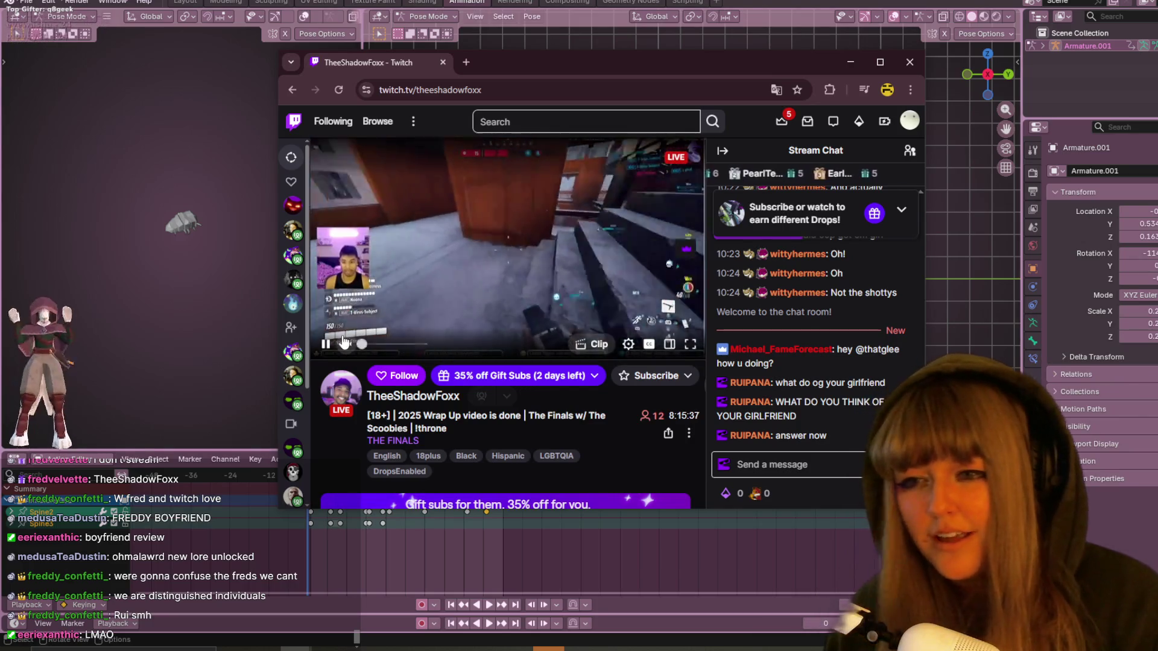
{"action": "left_click", "coordinate": [780, 456]}
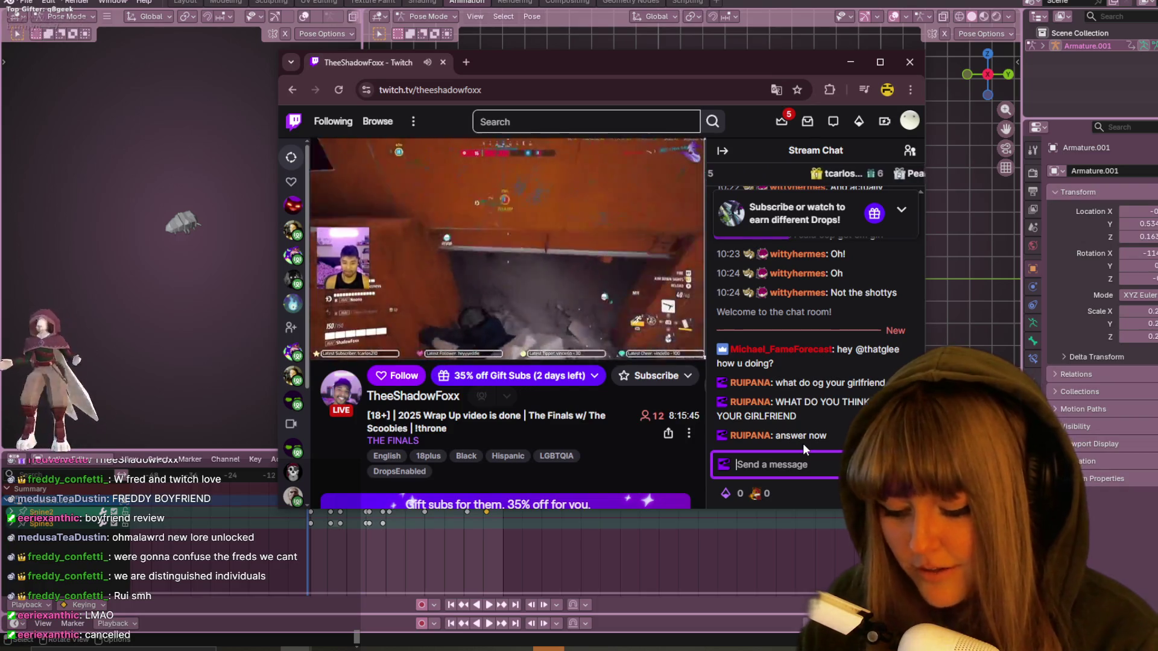
Post the Christmas gift question 'DID YO GET YOUR GF FORISTM' to chat.
{"action": "type", "text": "WHAT DP YOU"}
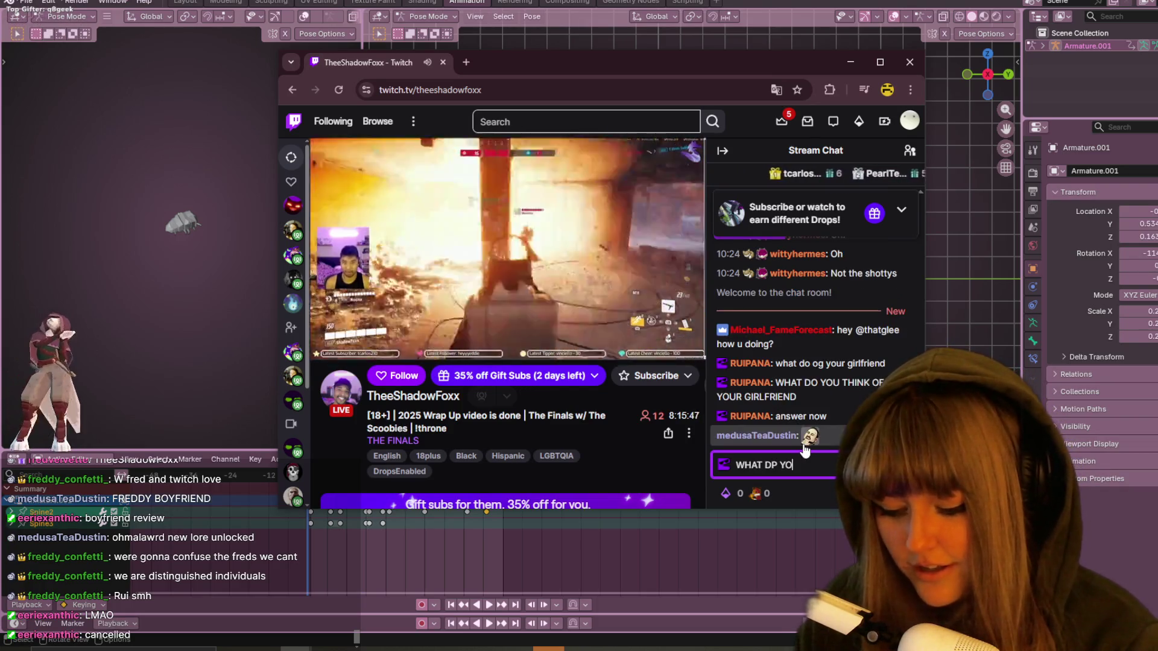
{"action": "key", "text": "BackSpace"}
{"action": "key", "text": "BackSpace"}
{"action": "key", "text": "BackSpace"}
{"action": "type", "text": "DID "}
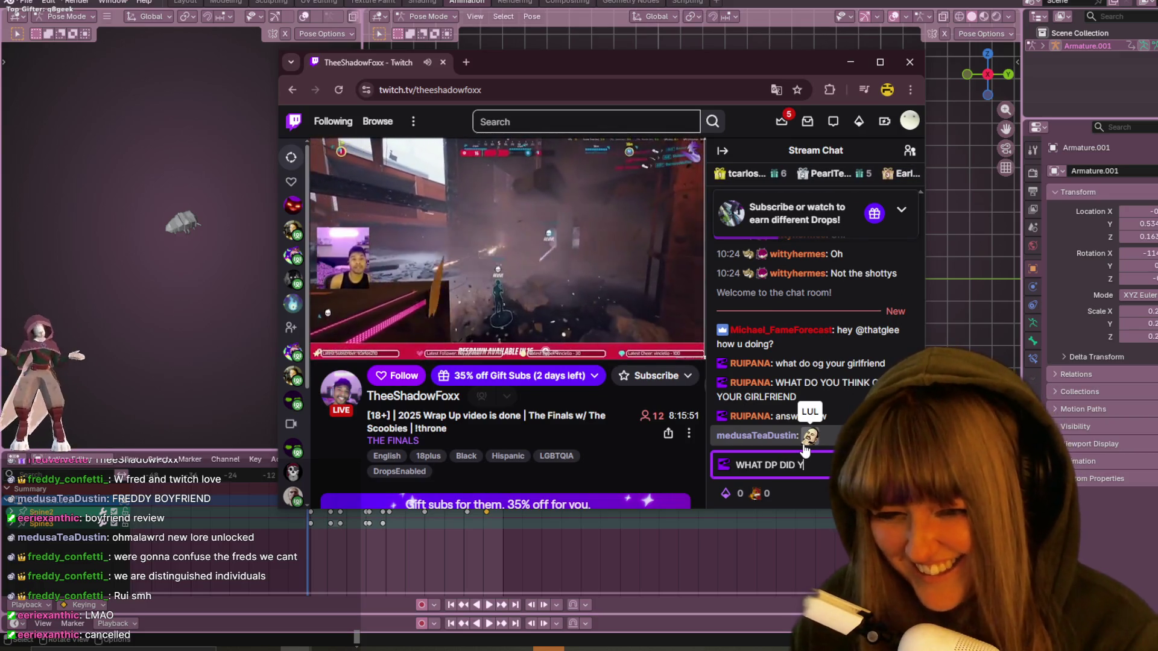
{"action": "type", "text": "YOY"}
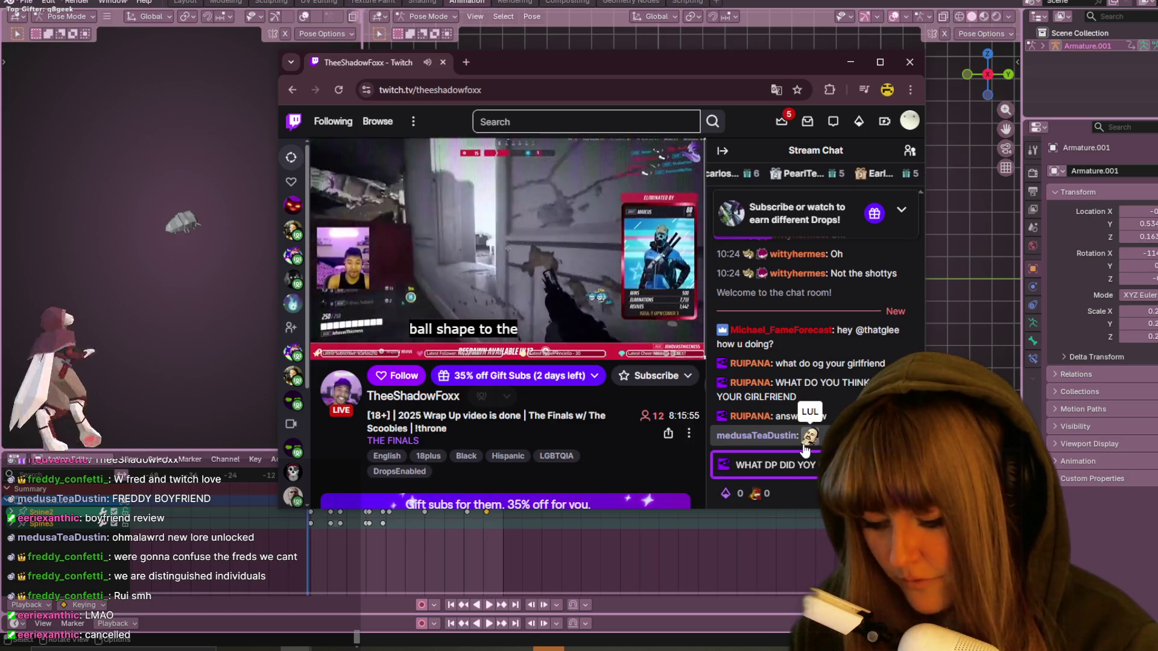
{"action": "type", "text": " GET YOUR GF FORISTMAS"}
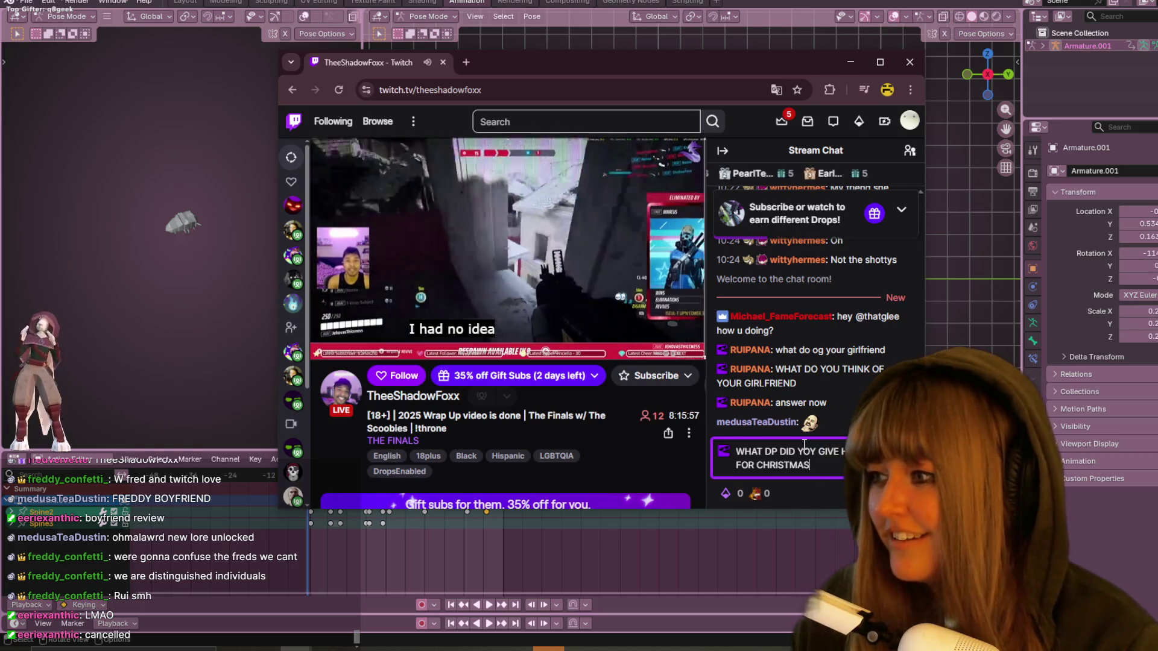
{"action": "key", "text": "Return"}
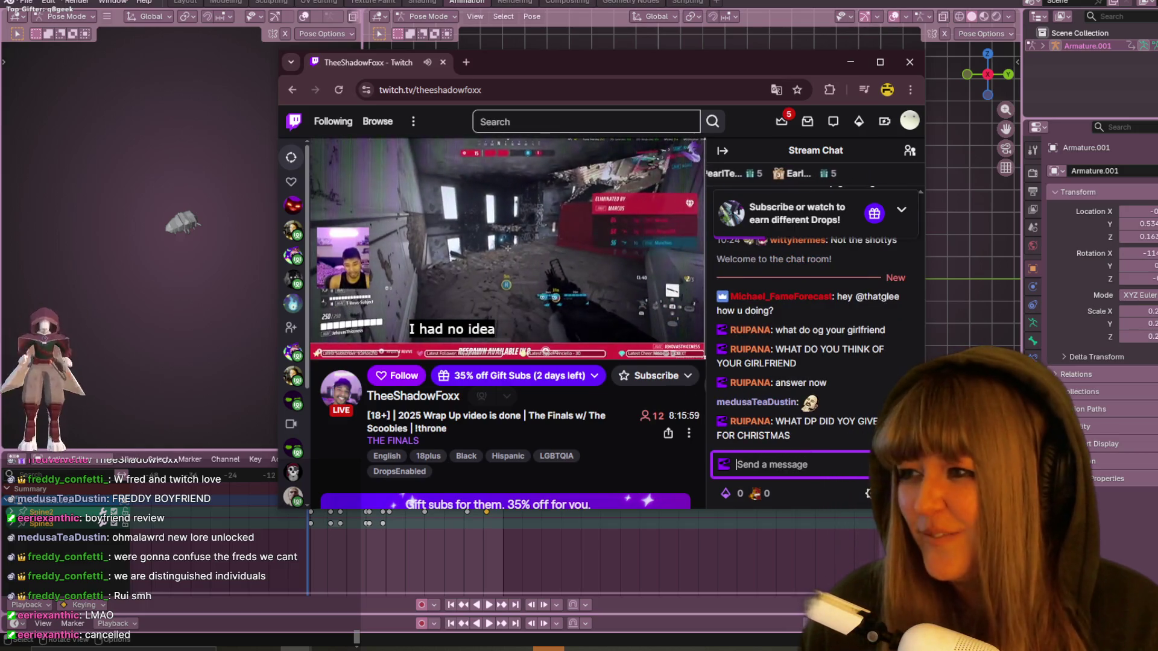
Return to the browser and send 'NO GIFTS' in chat.
{"action": "key", "text": "alt+Tab"}
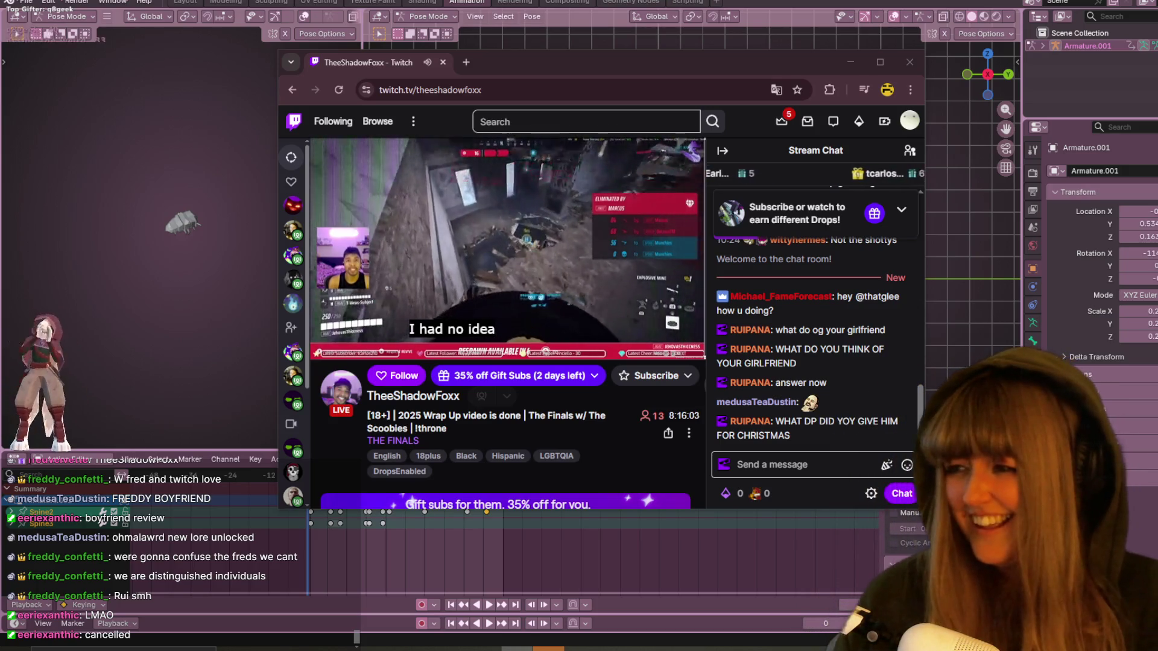
{"action": "key", "text": "alt+Tab"}
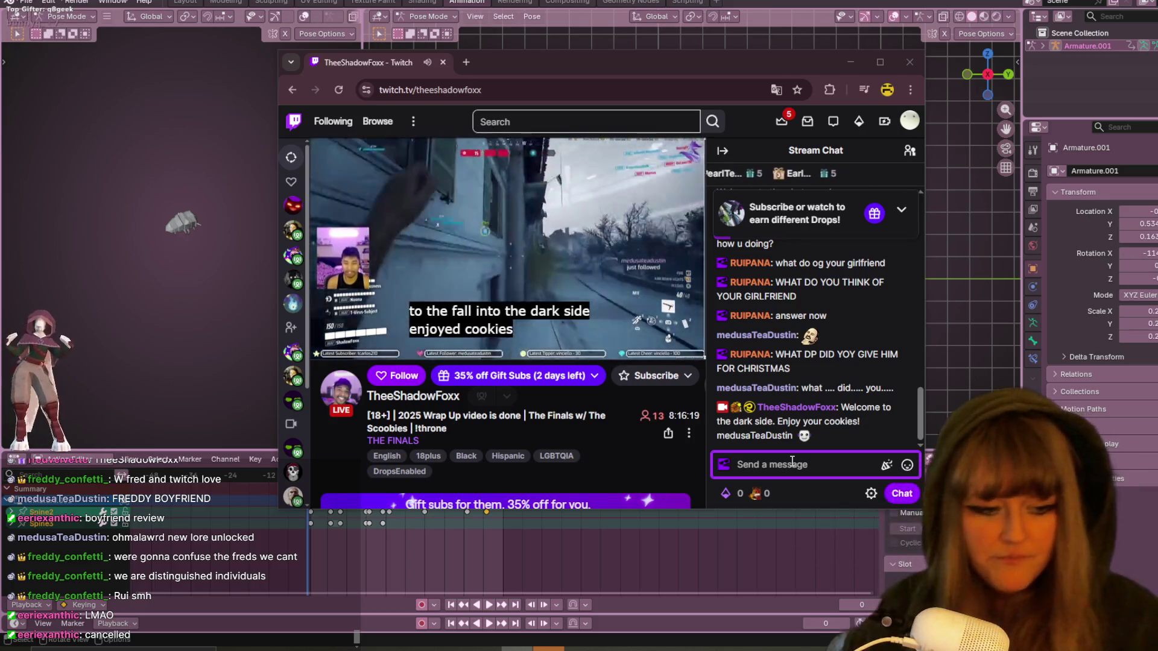
{"action": "left_click", "coordinate": [792, 462]}
{"action": "type", "text": "NO GIFTS"}
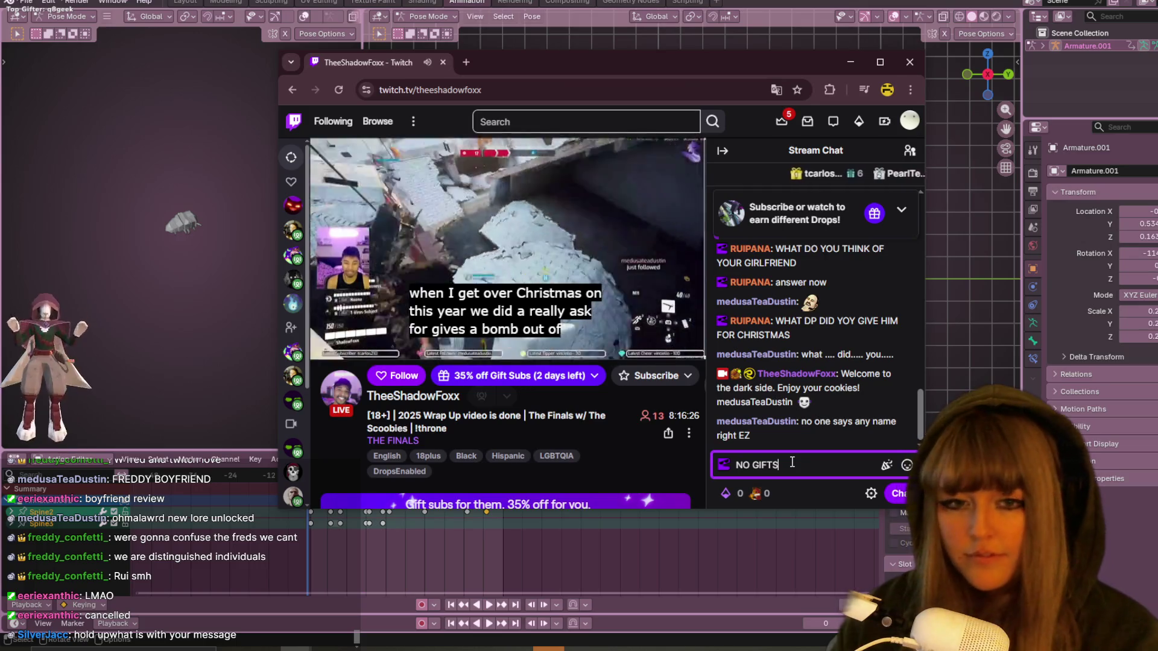
{"action": "key", "text": "Return"}
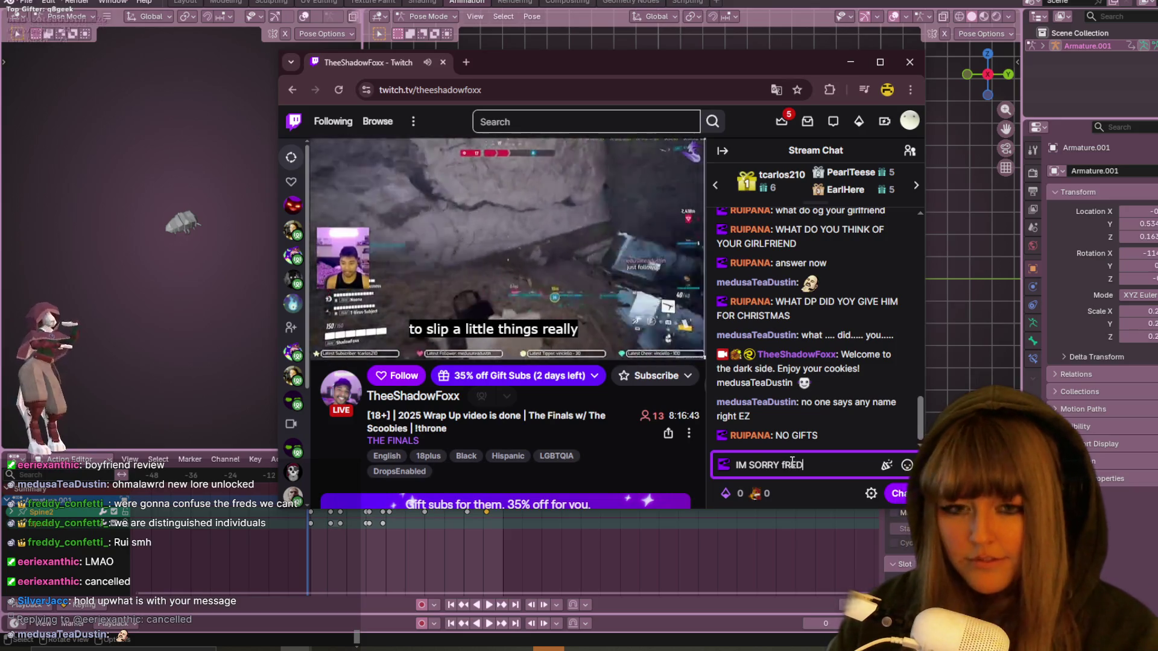
Send an apology to the streamer and 'I MESSED UP', then make the stream fullscreen.
{"action": "key", "text": "Return"}
{"action": "type", "text": "I MESSED UP"}
{"action": "key", "text": "Return"}
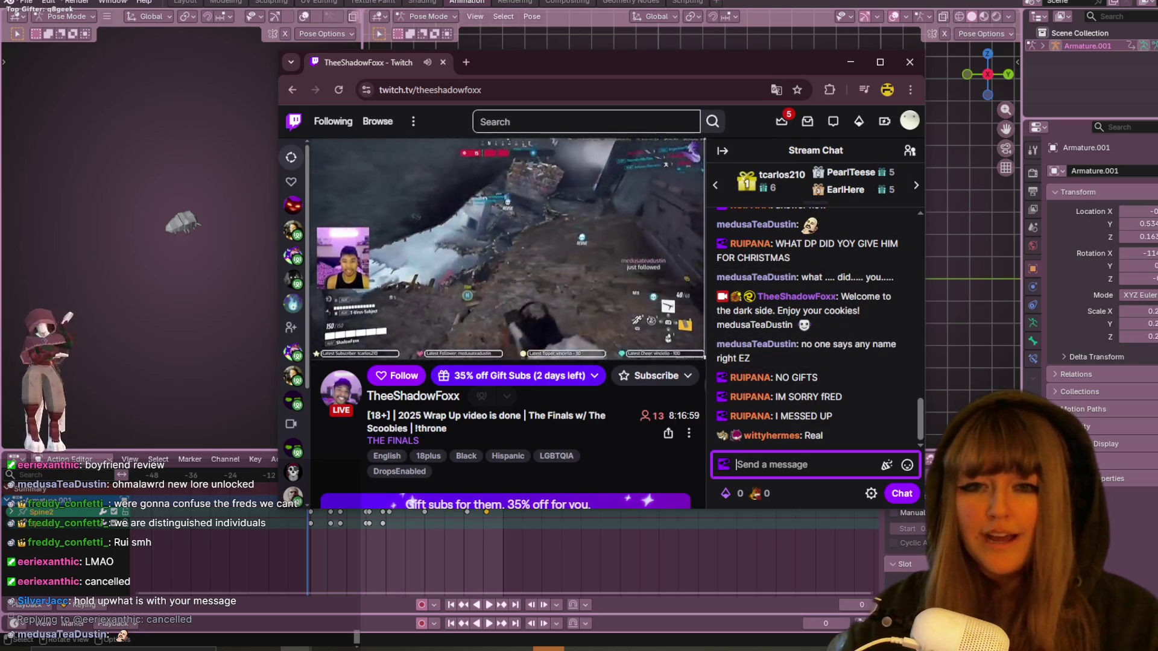
{"action": "left_click", "coordinate": [690, 344]}
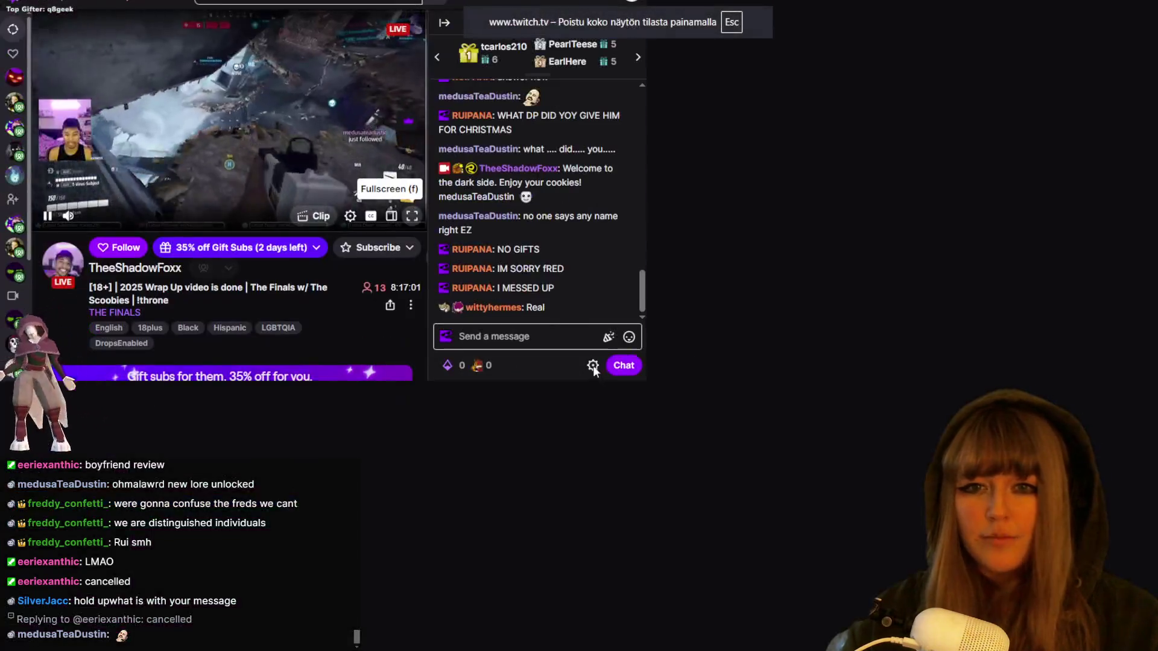
Exit fullscreen and post 'I'm gonna give you a 10/10' in chat.
{"action": "key", "text": "Escape"}
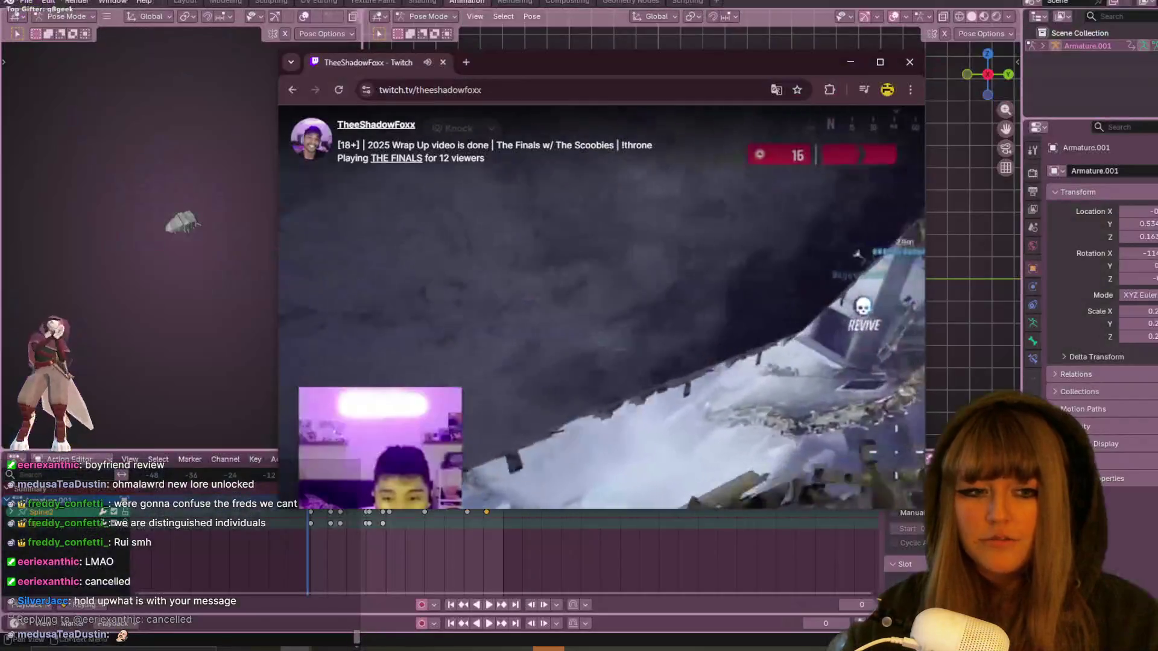
{"action": "left_click", "coordinate": [839, 466]}
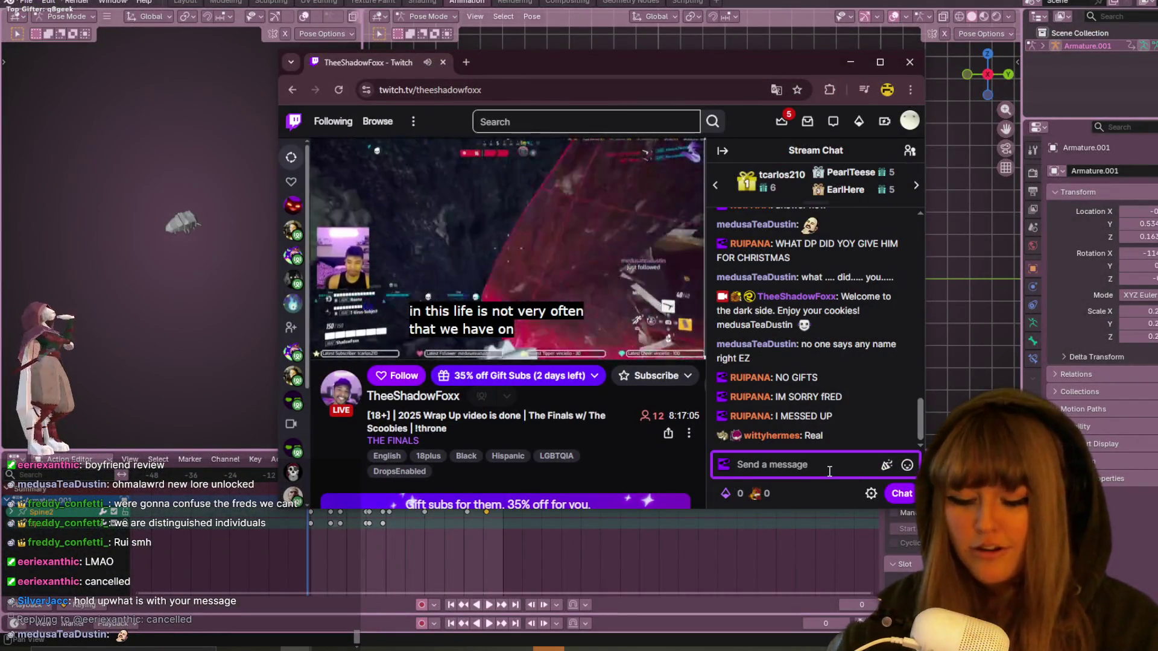
{"action": "type", "text": "I"}
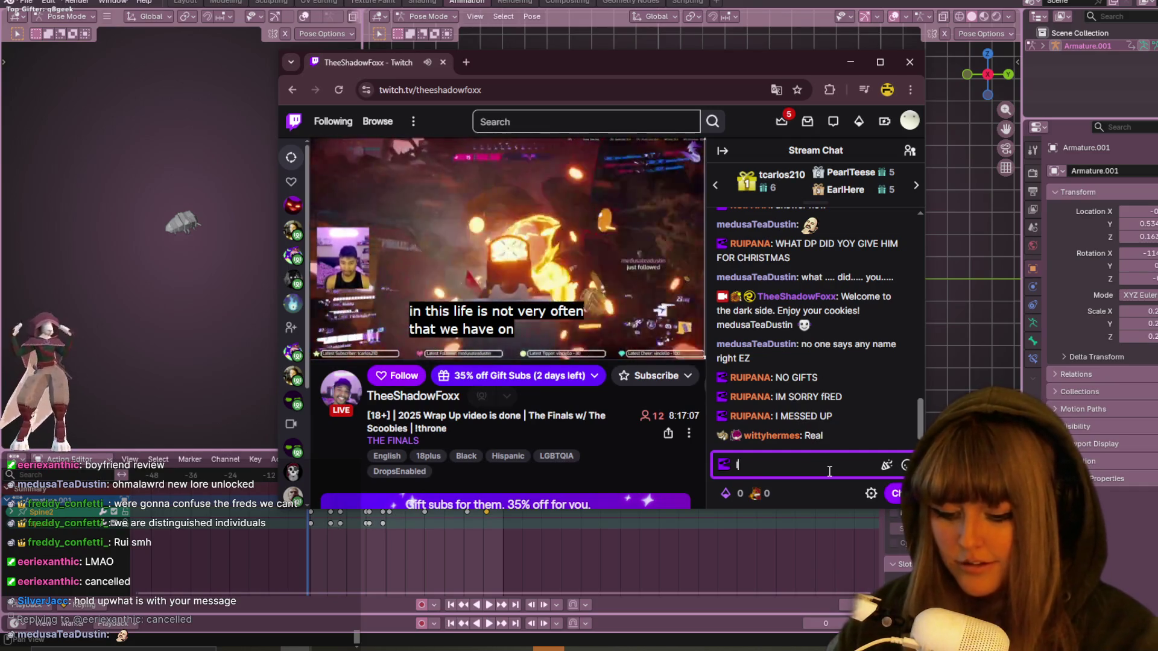
{"action": "type", "text": "'m gonna give you "}
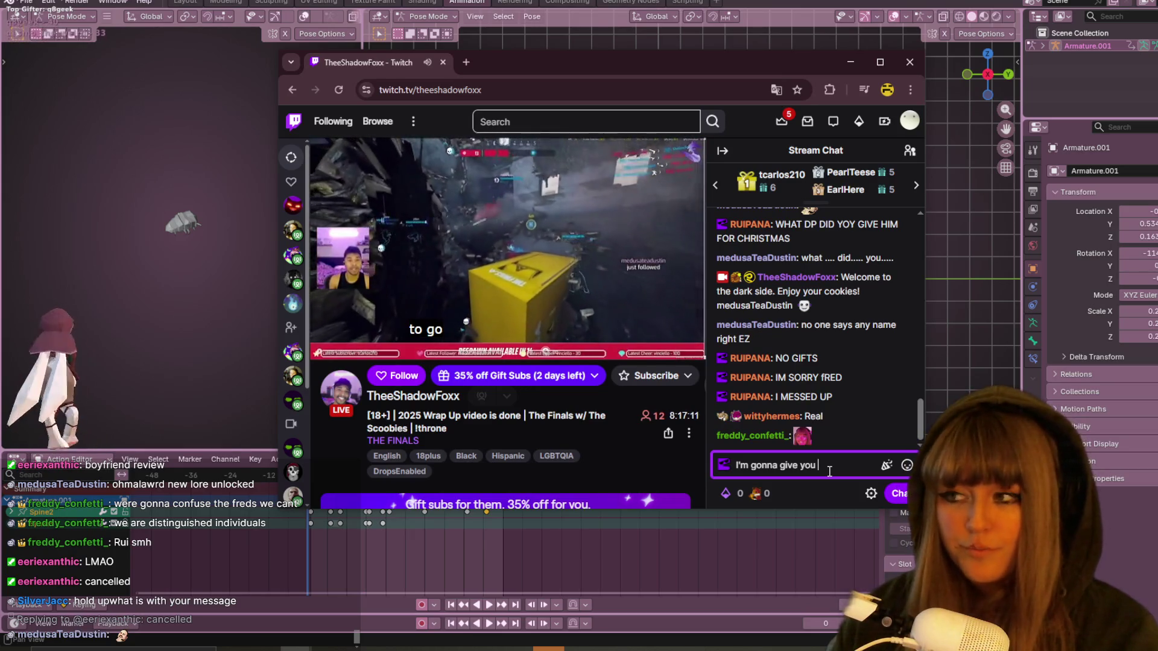
{"action": "type", "text": "a "}
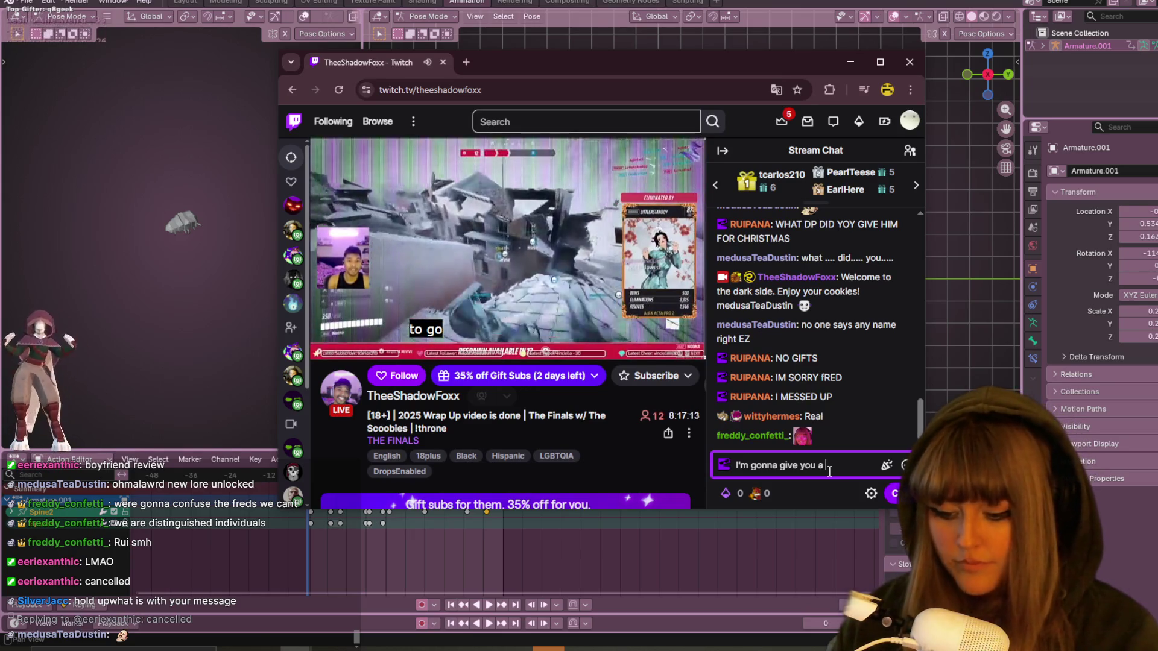
{"action": "type", "text": "10/10"}
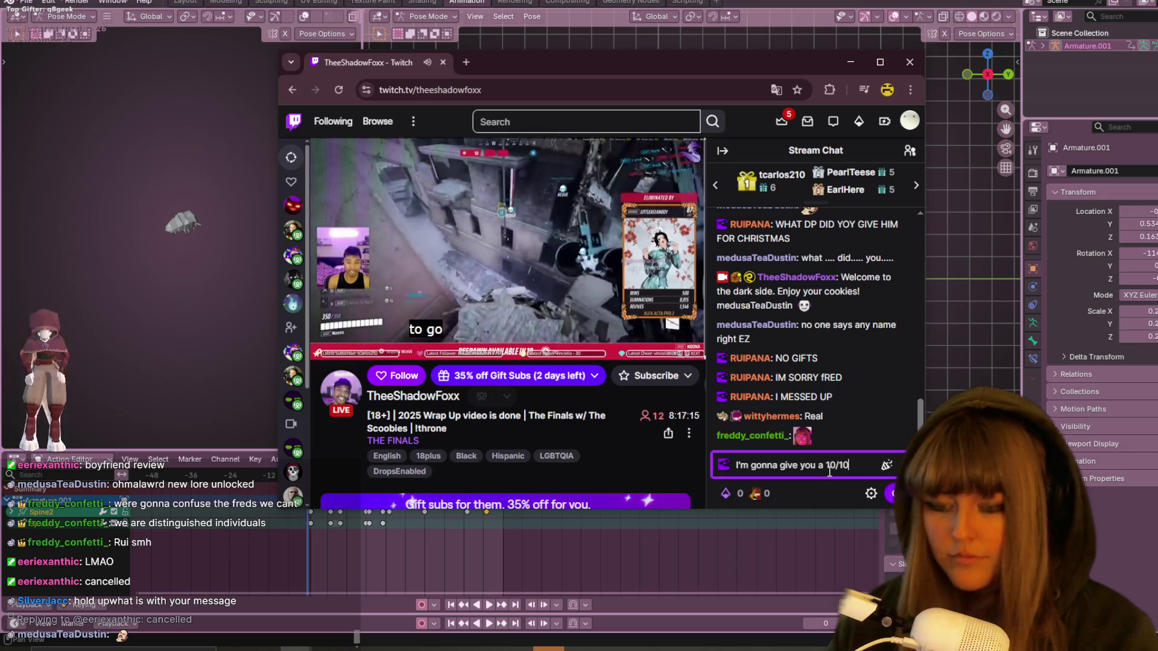
{"action": "key", "text": "Return"}
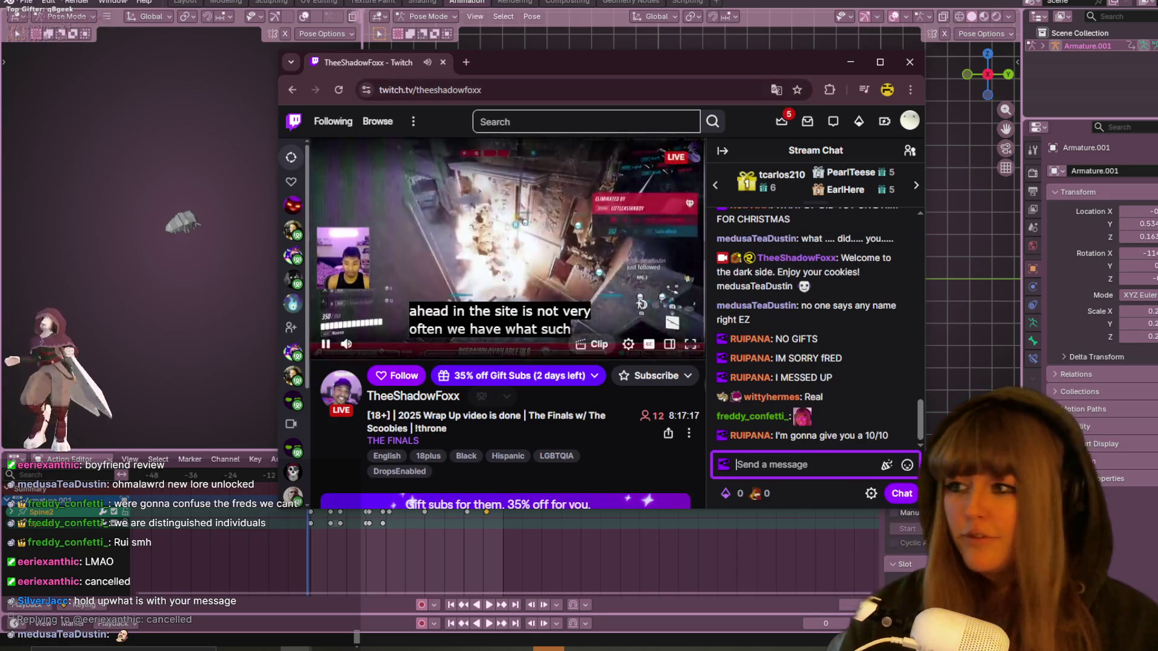
Begin a chat reply reading 'I KNOW' followed by the streamer's name.
{"action": "key", "text": "alt+Tab"}
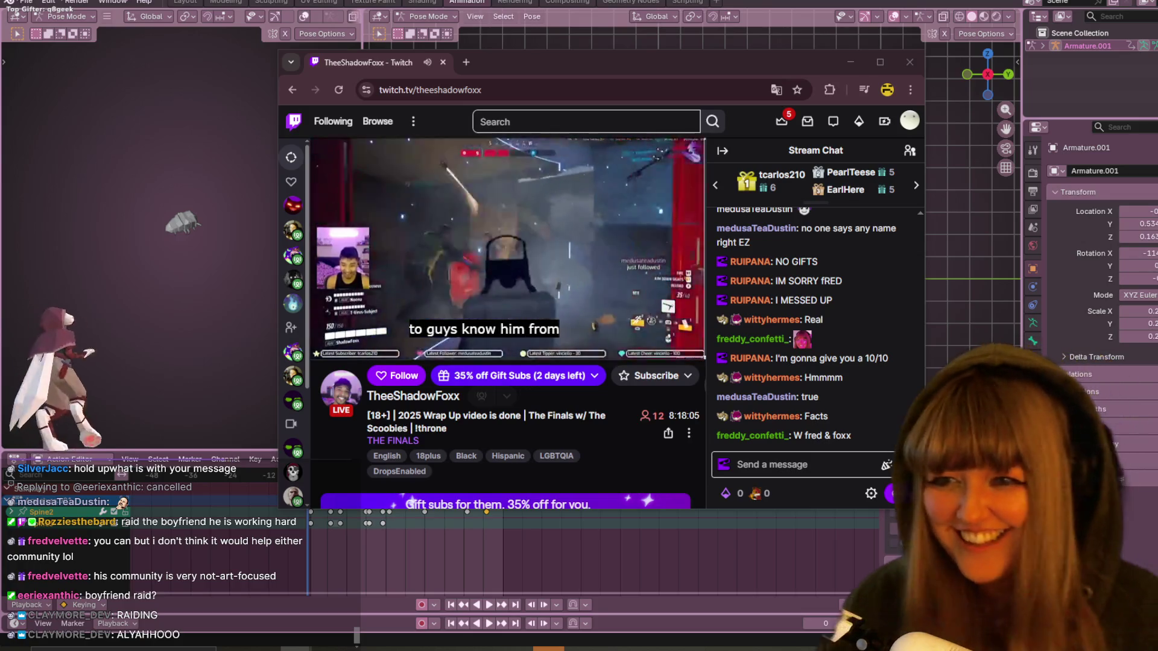
{"action": "left_click", "coordinate": [815, 465]}
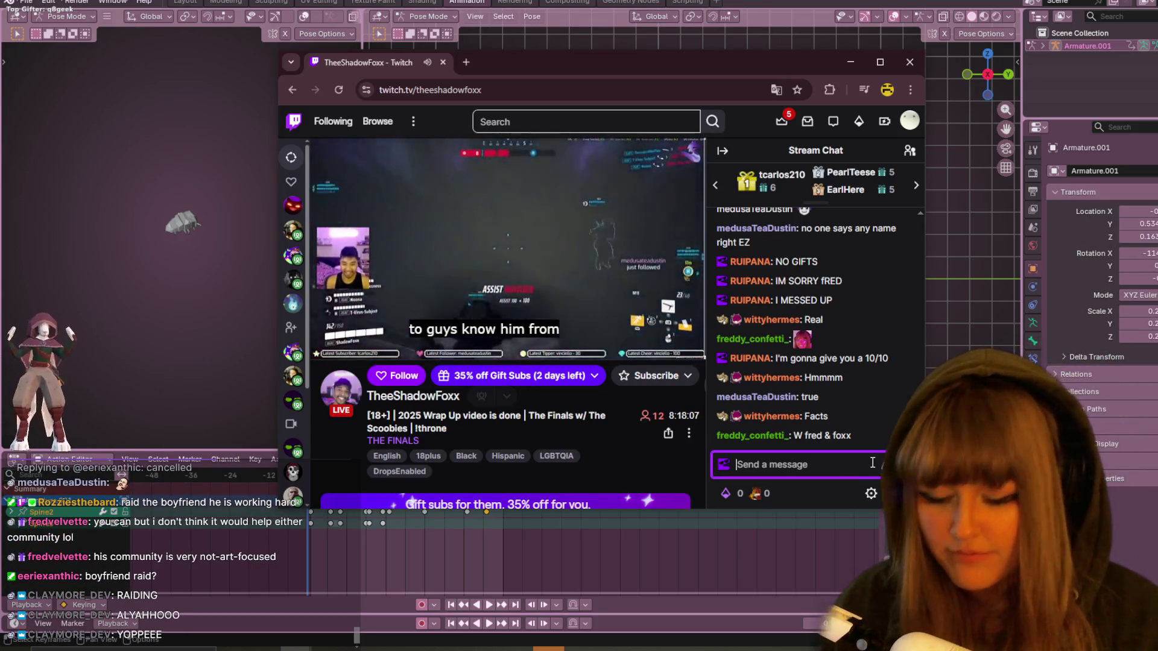
{"action": "type", "text": "I KNOW FRED"}
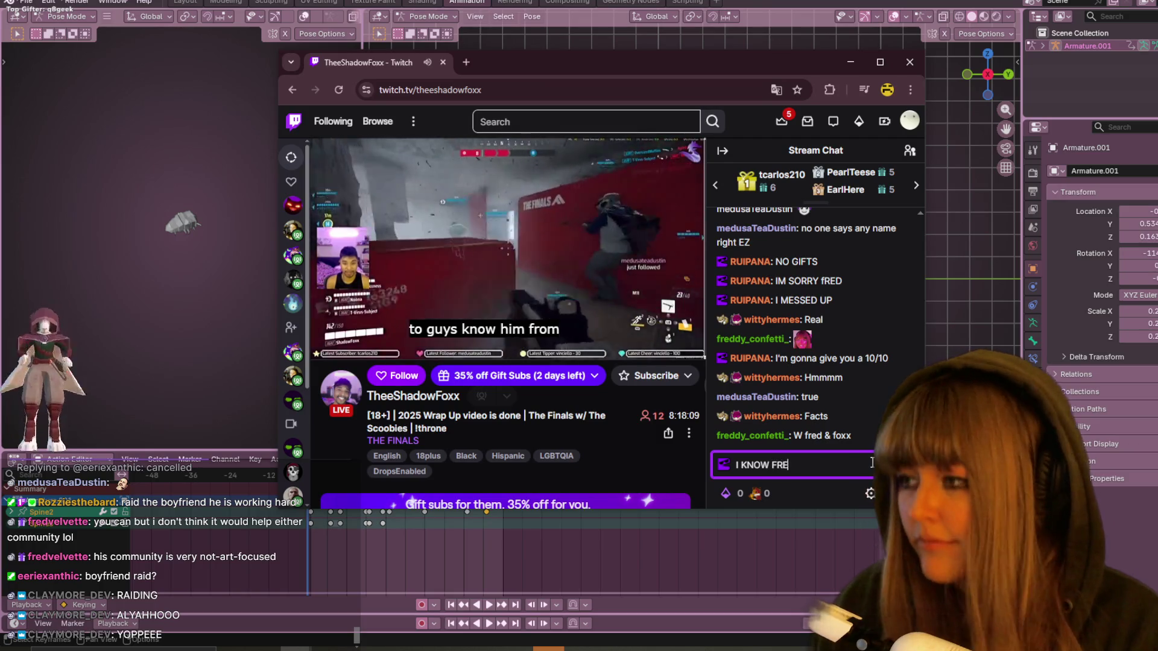